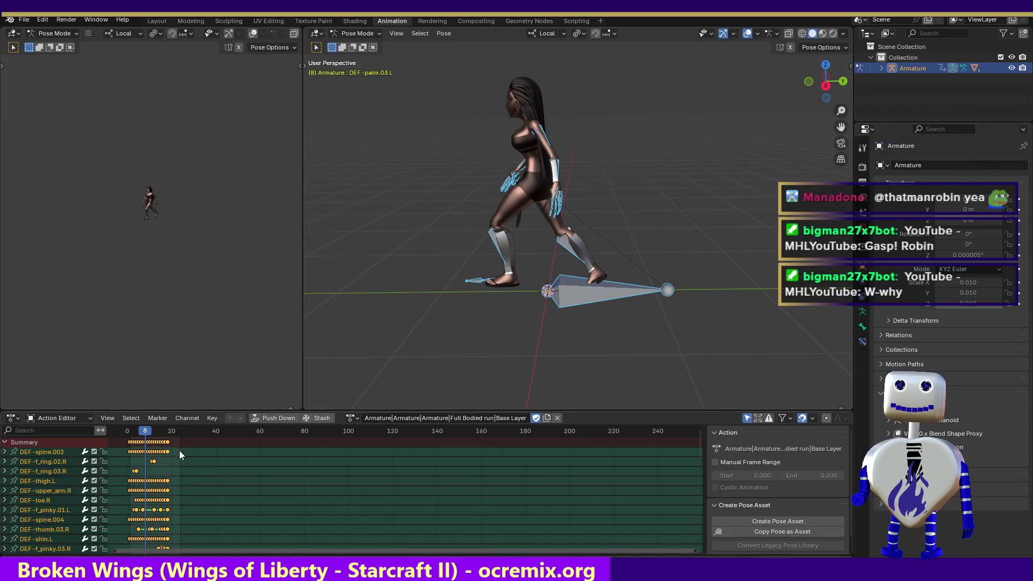
- Scrub and play the Full Bodied run action, then switch the armature to Muscular run
{"action": "left_click", "coordinate": [169, 431]}
{"action": "left_click_drag", "start_coordinate": [169, 435], "coordinate": [167, 435]}
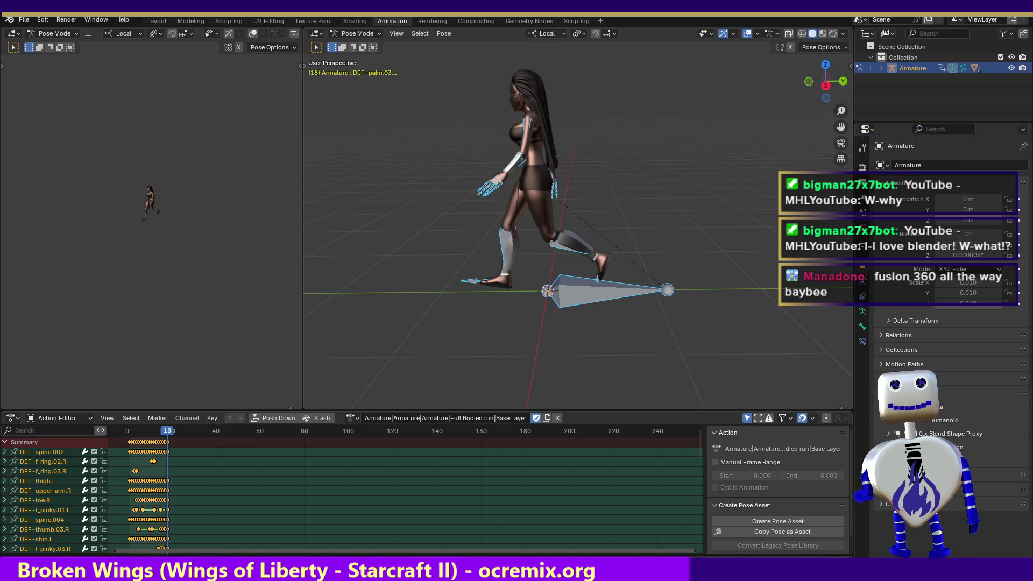
{"action": "key", "text": "space"}
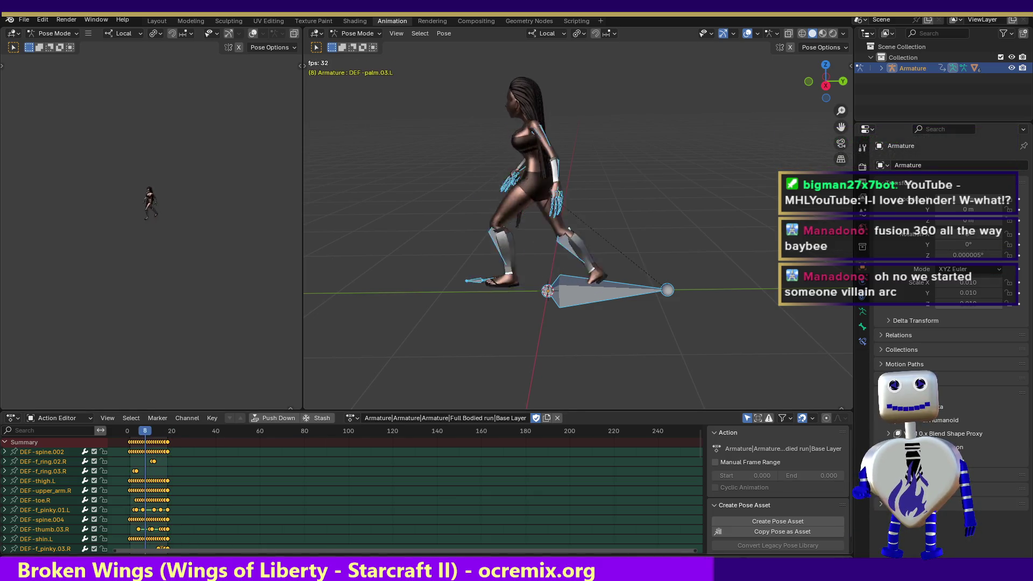
{"action": "left_click", "coordinate": [357, 418]}
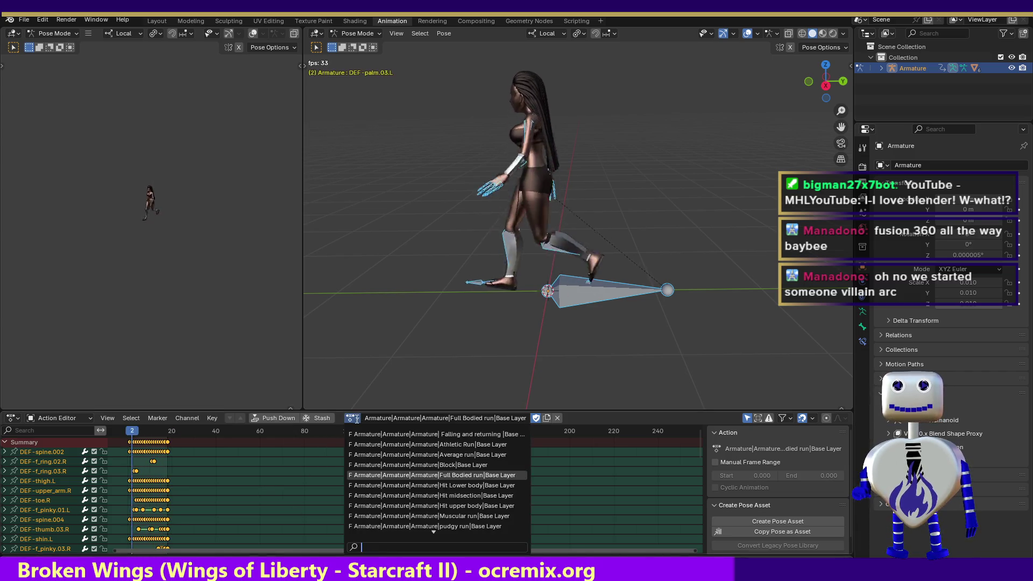
{"action": "left_click", "coordinate": [364, 517]}
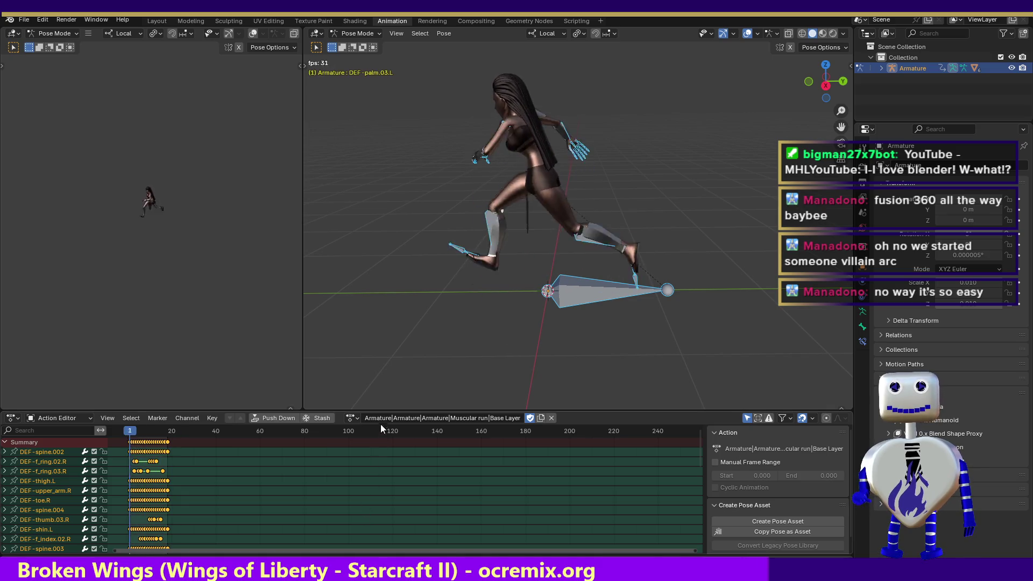
- Switch to the pudgy run action, scrub to frame 24 and play it
{"action": "left_click", "coordinate": [353, 418]}
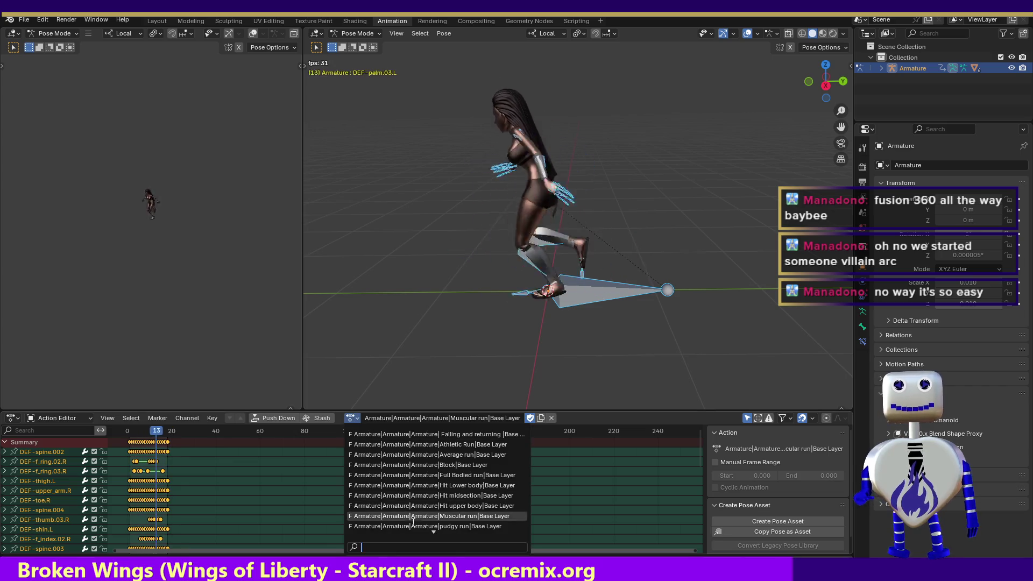
{"action": "left_click", "coordinate": [415, 527]}
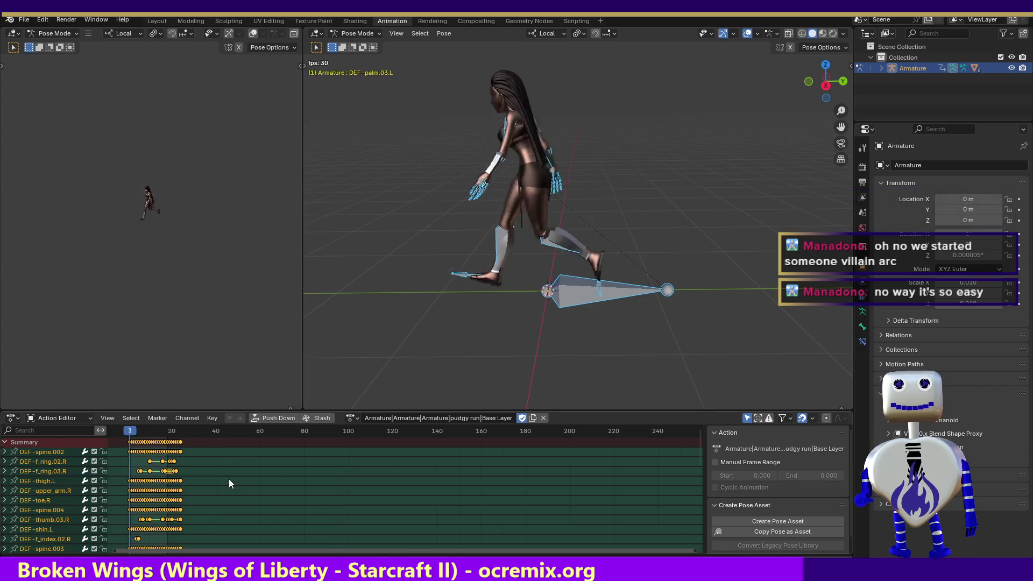
{"action": "key", "text": "space"}
{"action": "left_click_drag", "start_coordinate": [156, 438], "coordinate": [181, 441]}
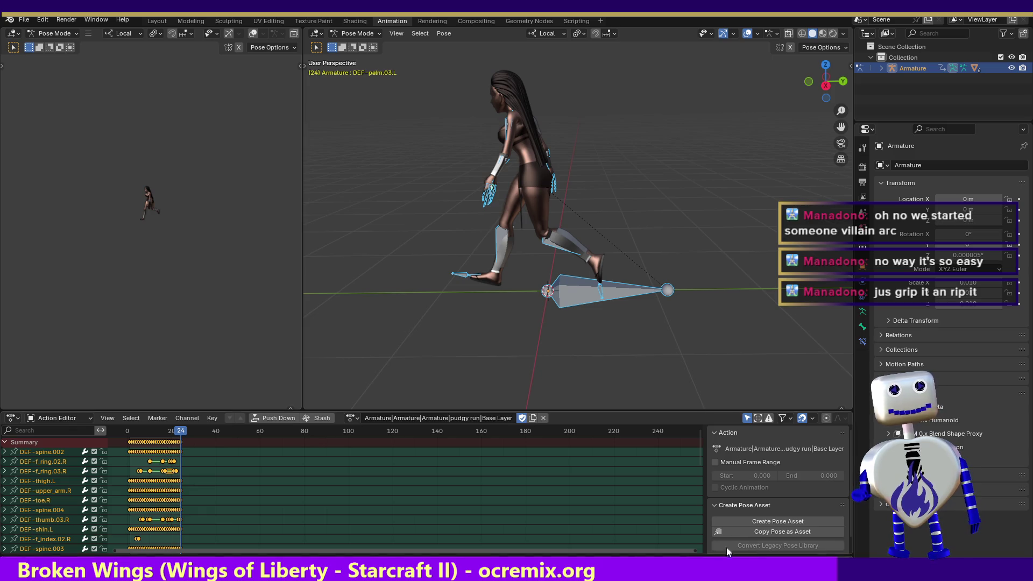
{"action": "key", "text": "space"}
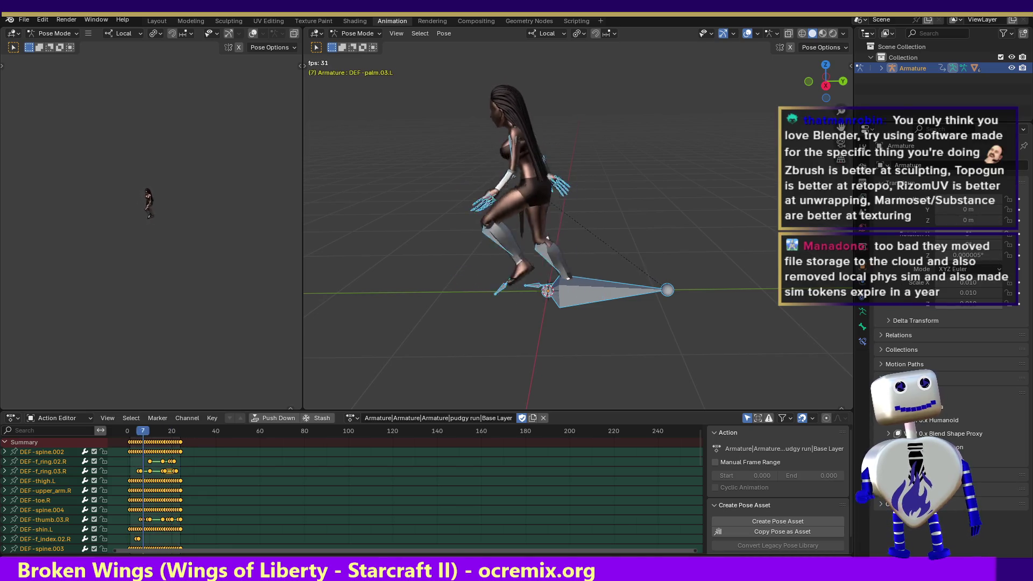
- Load the Hit midsection action, then the Hit upper body action
{"action": "left_click", "coordinate": [351, 418]}
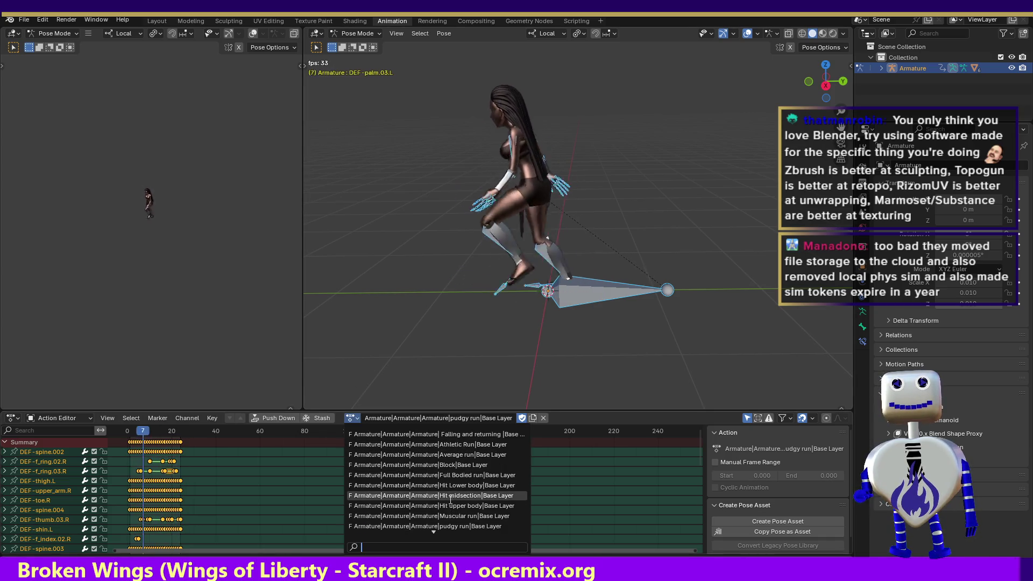
{"action": "left_click", "coordinate": [449, 496]}
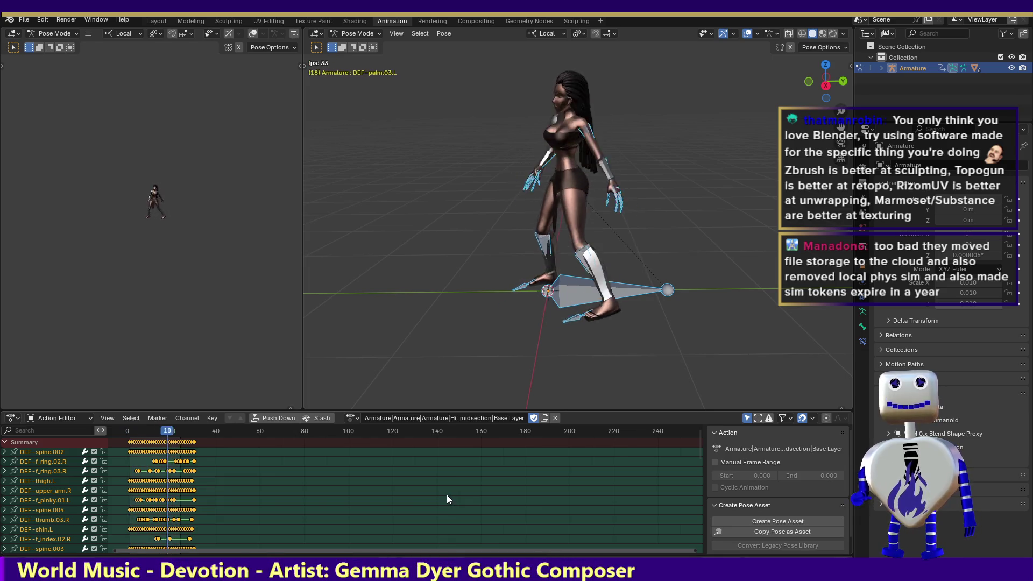
{"action": "left_click", "coordinate": [350, 418]}
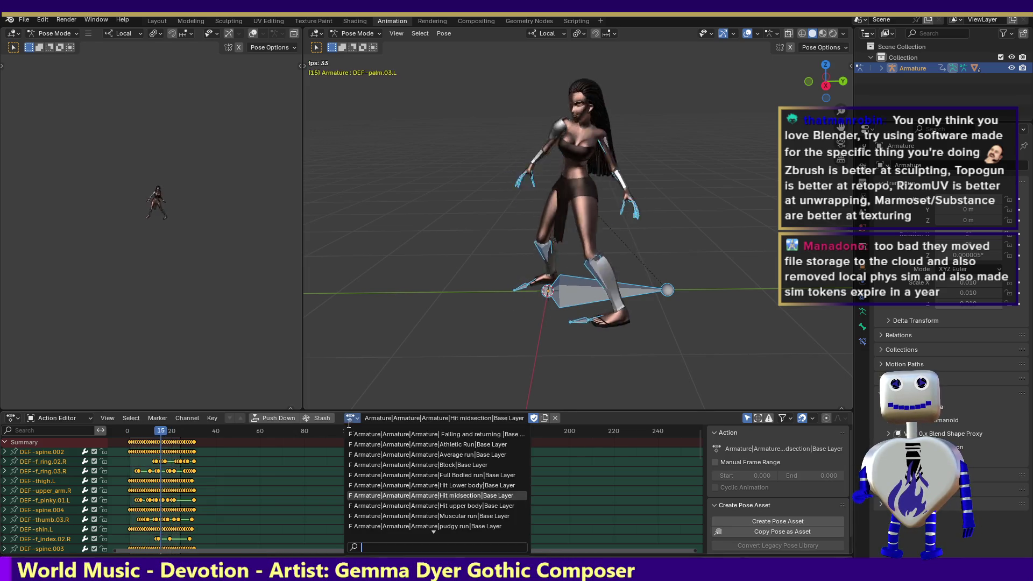
{"action": "left_click", "coordinate": [398, 505]}
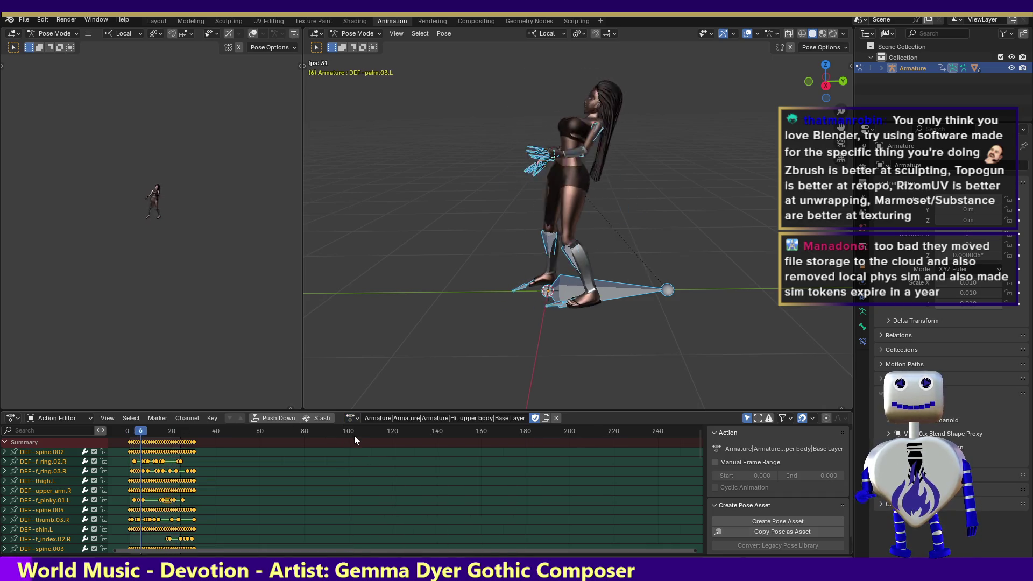
- Scroll through the action list and assign the Pushed backward action
{"action": "left_click", "coordinate": [353, 418]}
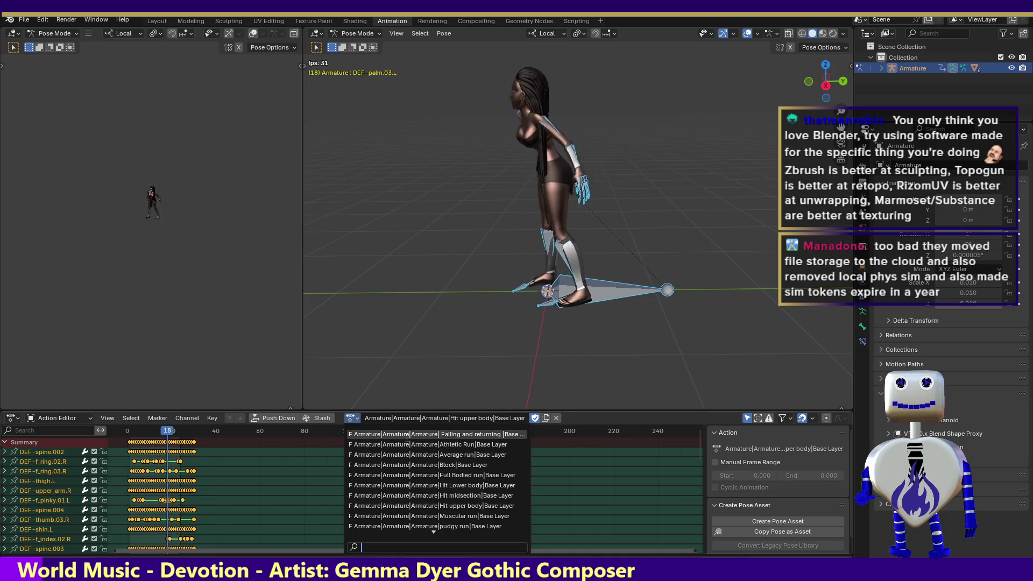
{"action": "scroll", "coordinate": [433, 526], "scroll_direction": "down", "scroll_amount": 2}
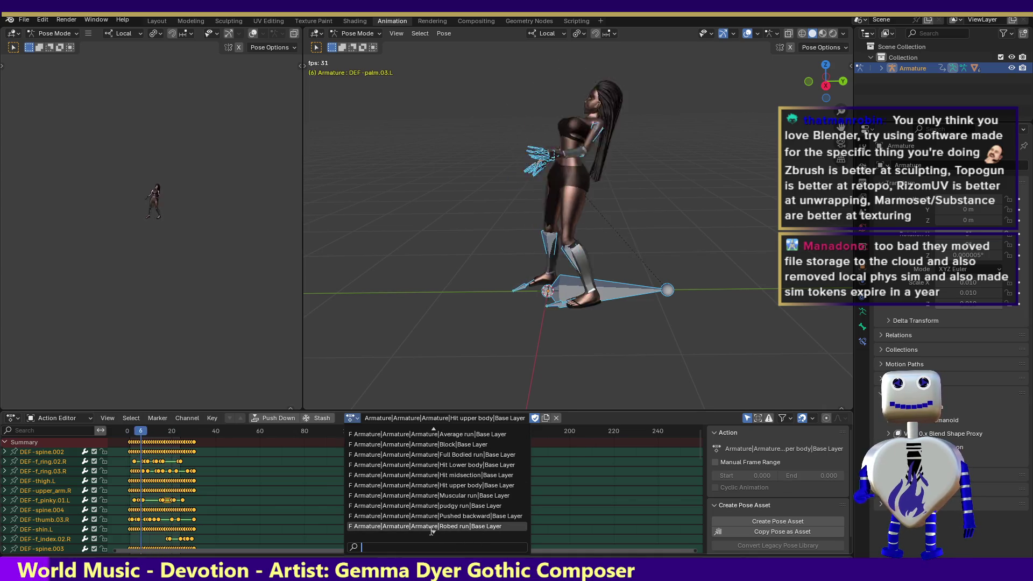
{"action": "scroll", "coordinate": [433, 526], "scroll_direction": "down", "scroll_amount": 1}
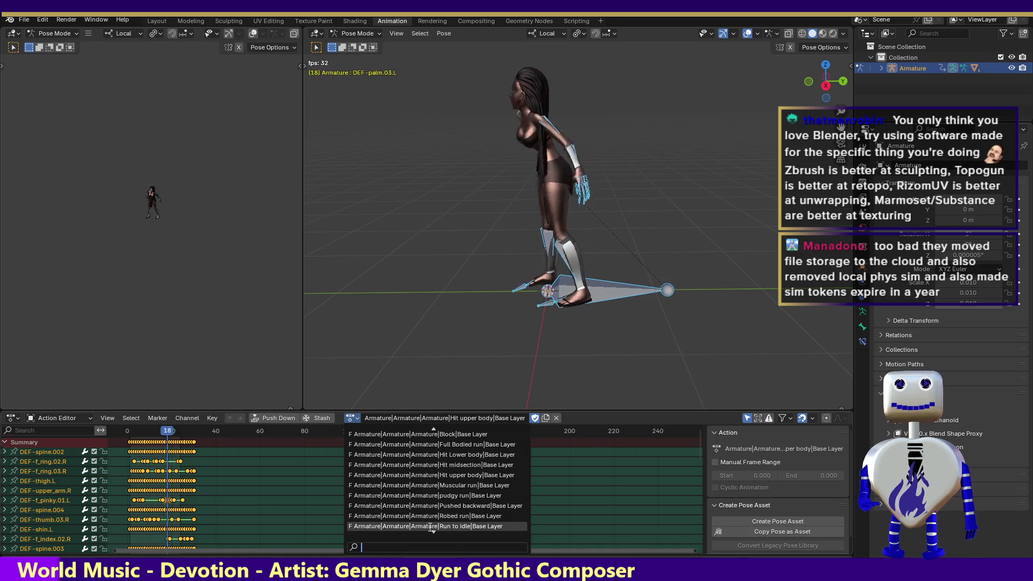
{"action": "scroll", "coordinate": [430, 526], "scroll_direction": "up", "scroll_amount": 2}
{"action": "left_click", "coordinate": [433, 526]}
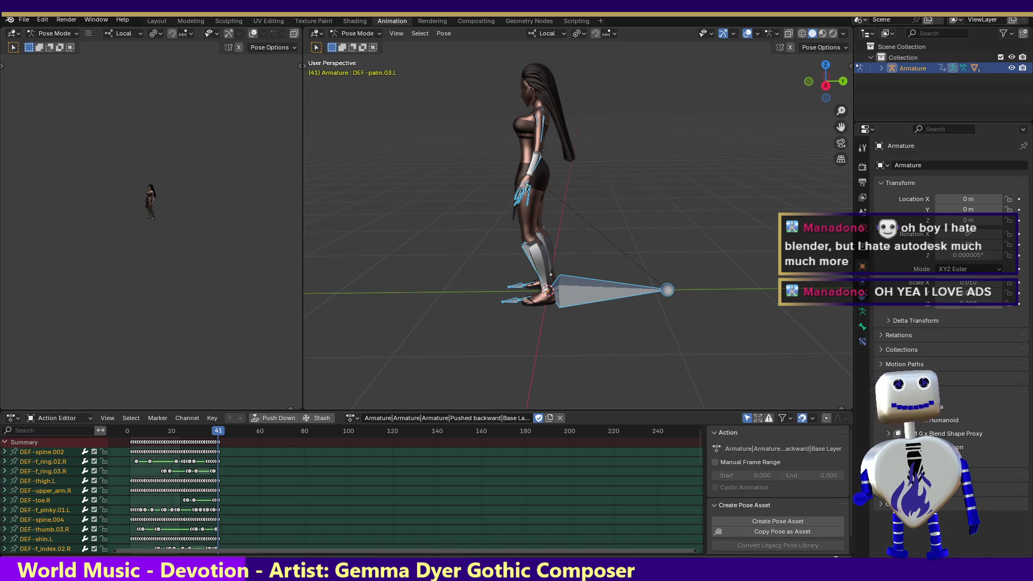
- Play Pushed backward, stop at frame 40, then switch to MainController.cs in Visual Studio
{"action": "key", "text": "space"}
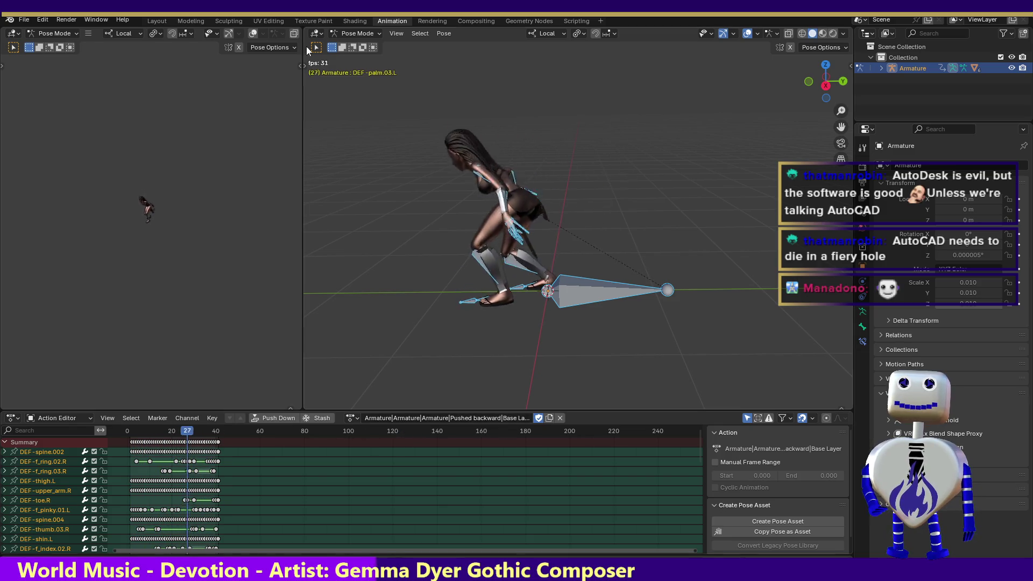
{"action": "key", "text": "space"}
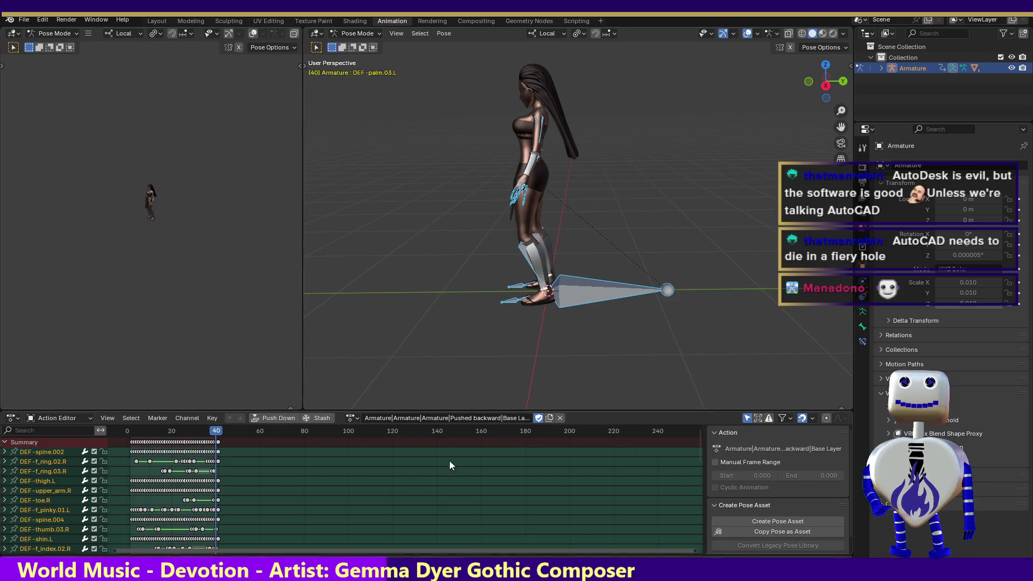
{"action": "key", "text": "alt+Tab"}
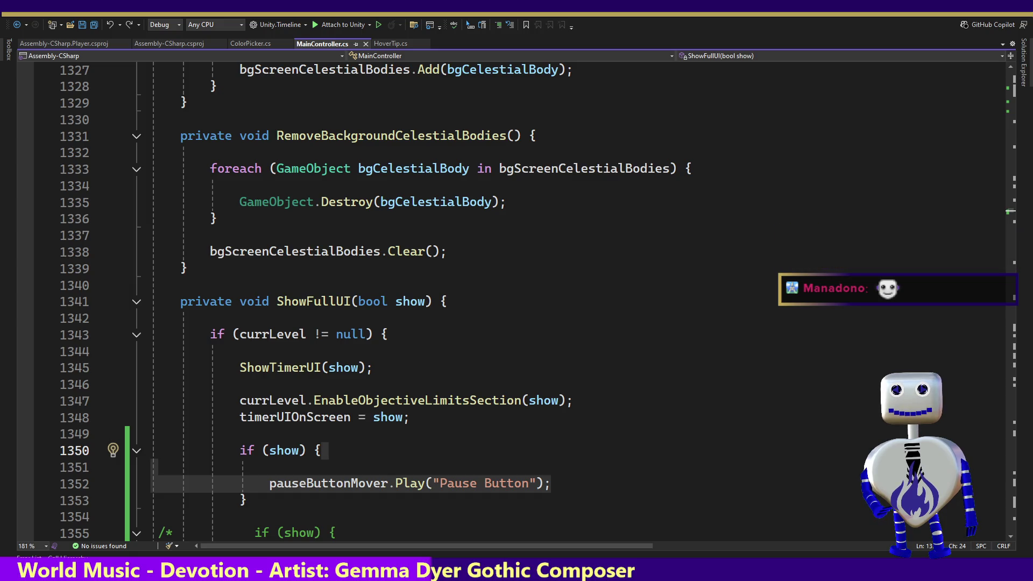
- Return to Blender and enlarge the 3D viewport above the NLA strips
{"action": "key", "text": "alt+Tab"}
{"action": "left_click_drag", "start_coordinate": [689, 283], "coordinate": [696, 411]}
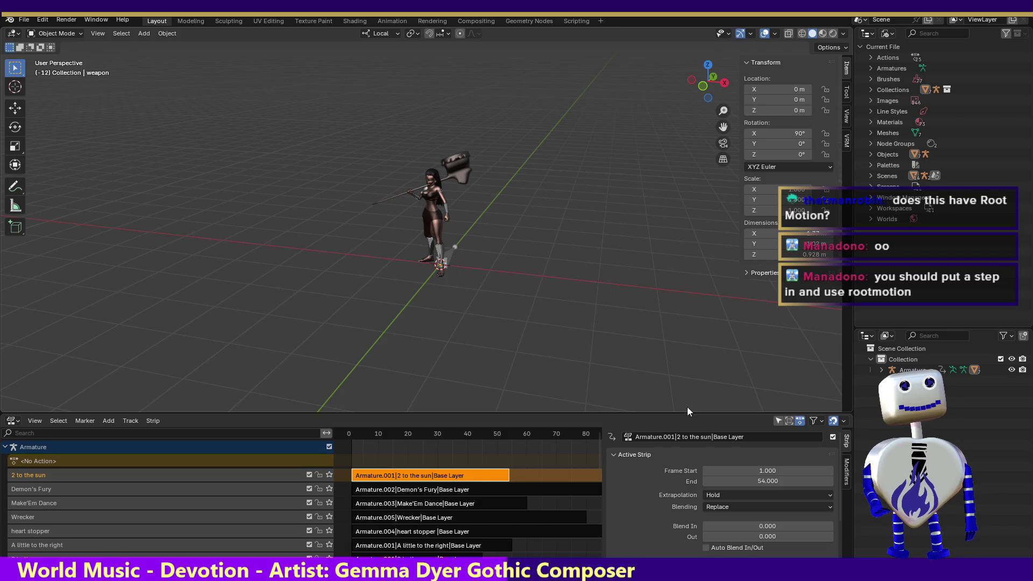
- Box-select the character and her weapon, then switch to the Animation workspace
{"action": "left_click_drag", "start_coordinate": [368, 102], "coordinate": [590, 357]}
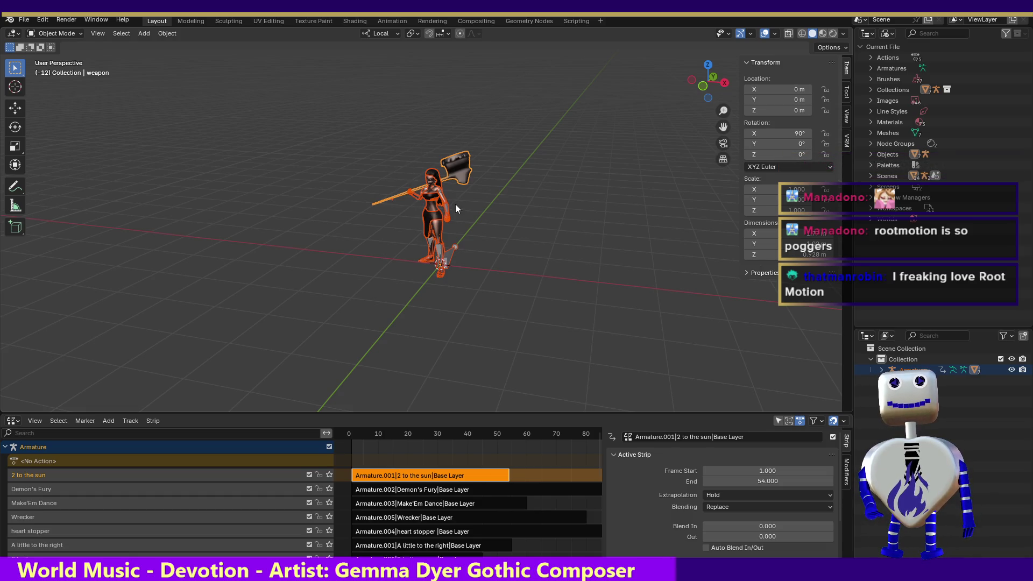
{"action": "left_click", "coordinate": [392, 21]}
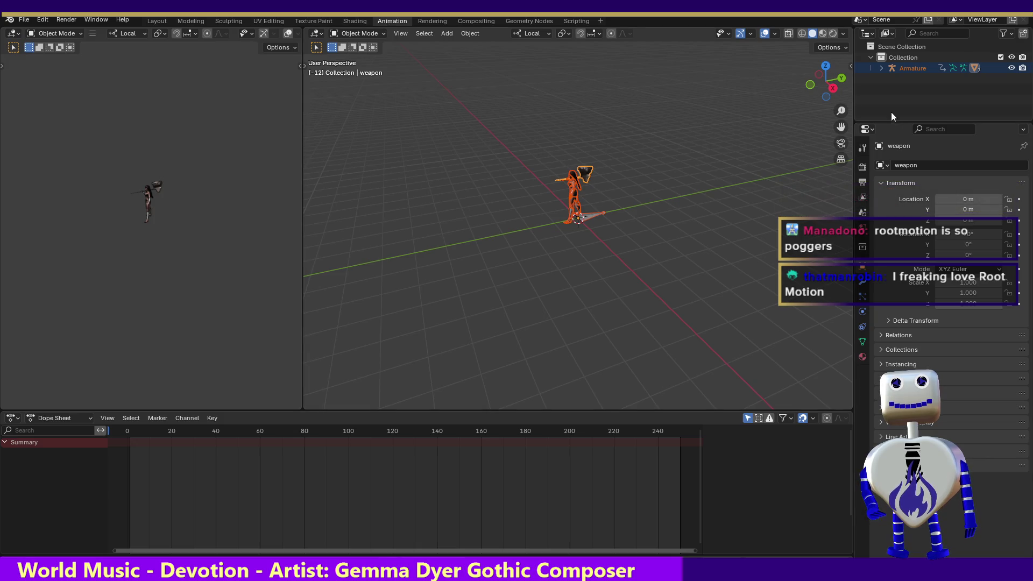
- Zoom in to a front view of the character and show the Dope Sheet below
{"action": "left_click_drag", "start_coordinate": [841, 127], "coordinate": [840, 81]}
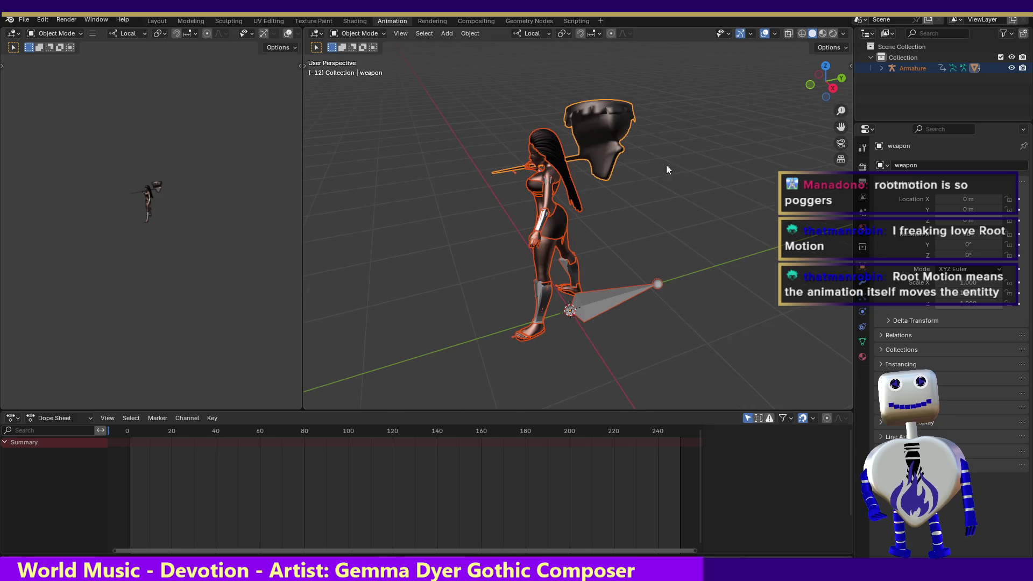
{"action": "left_click", "coordinate": [807, 88]}
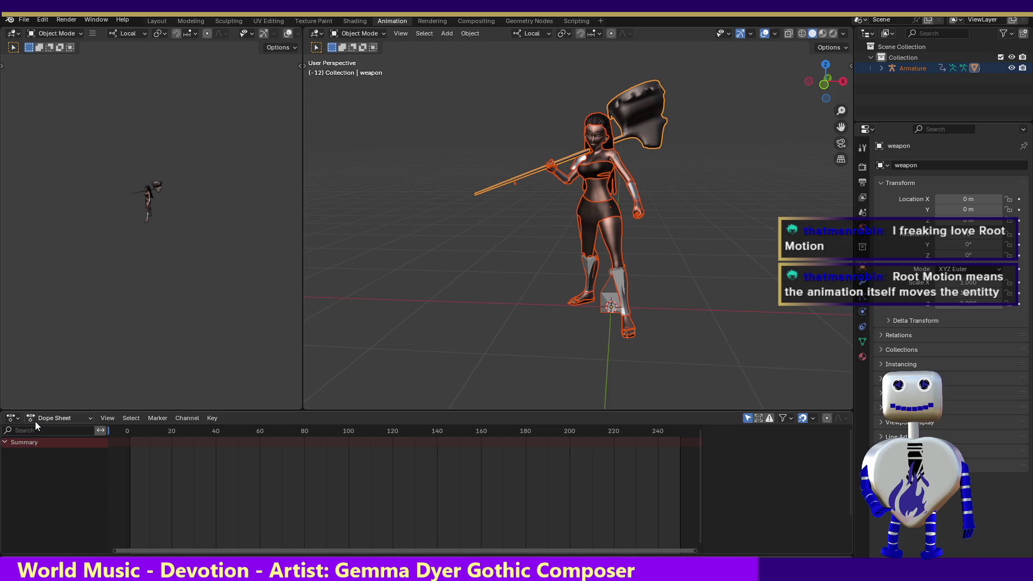
{"action": "left_click", "coordinate": [13, 419]}
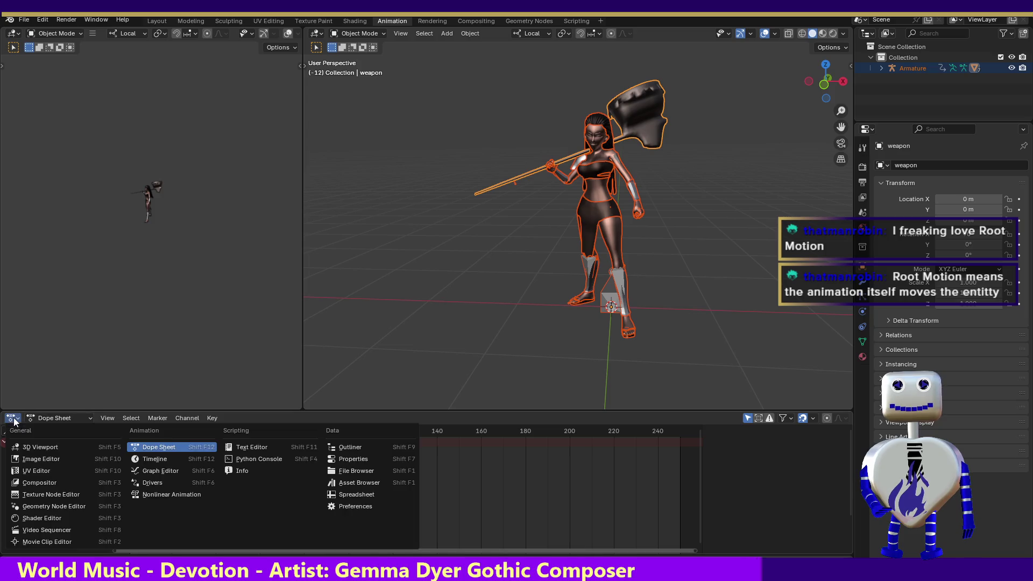
{"action": "left_click", "coordinate": [168, 448]}
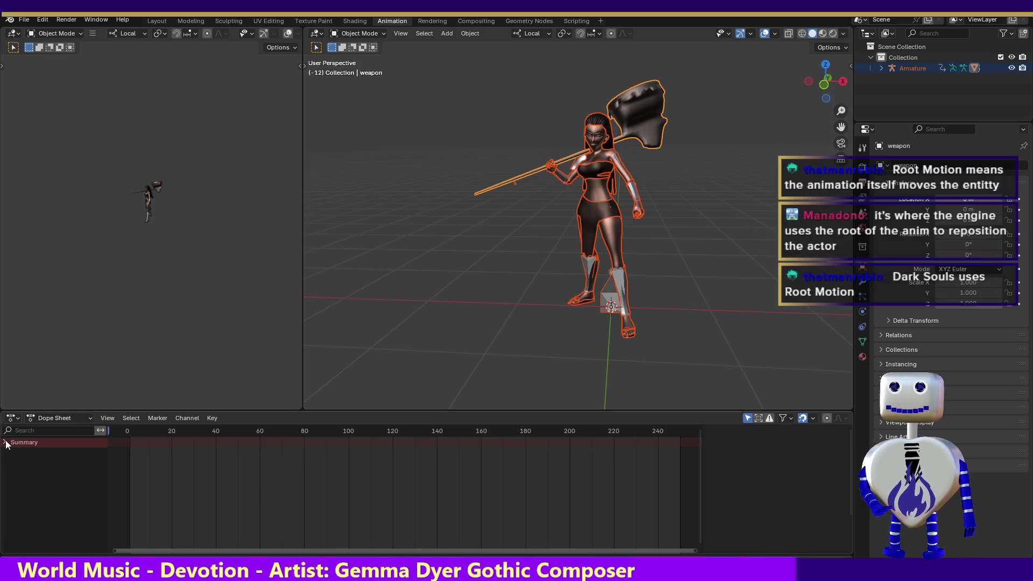
- Deselect the character and weapon, then select only the armature
{"action": "left_click", "coordinate": [354, 33]}
{"action": "left_click", "coordinate": [578, 221]}
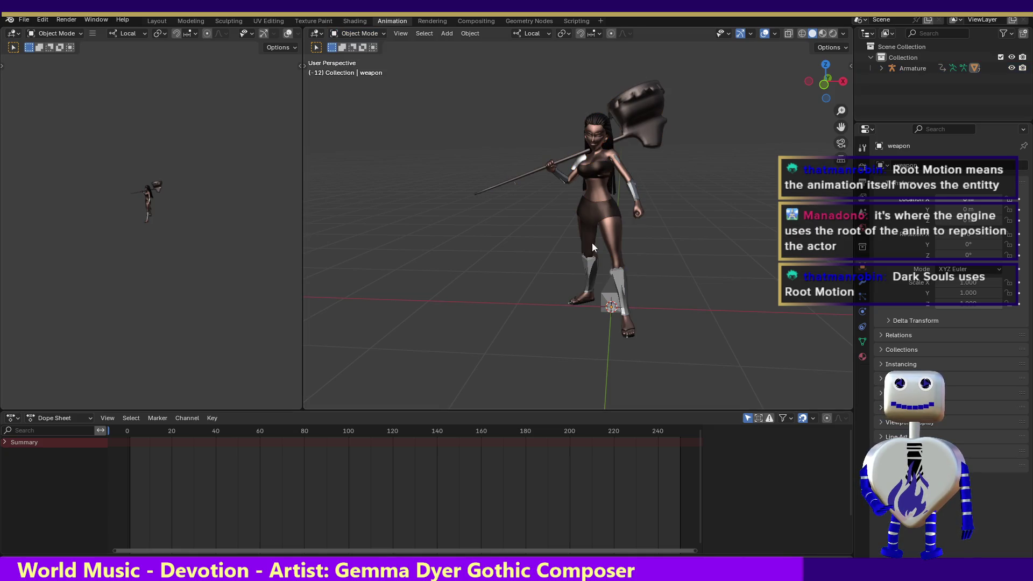
{"action": "left_click", "coordinate": [625, 337]}
{"action": "left_click", "coordinate": [356, 34]}
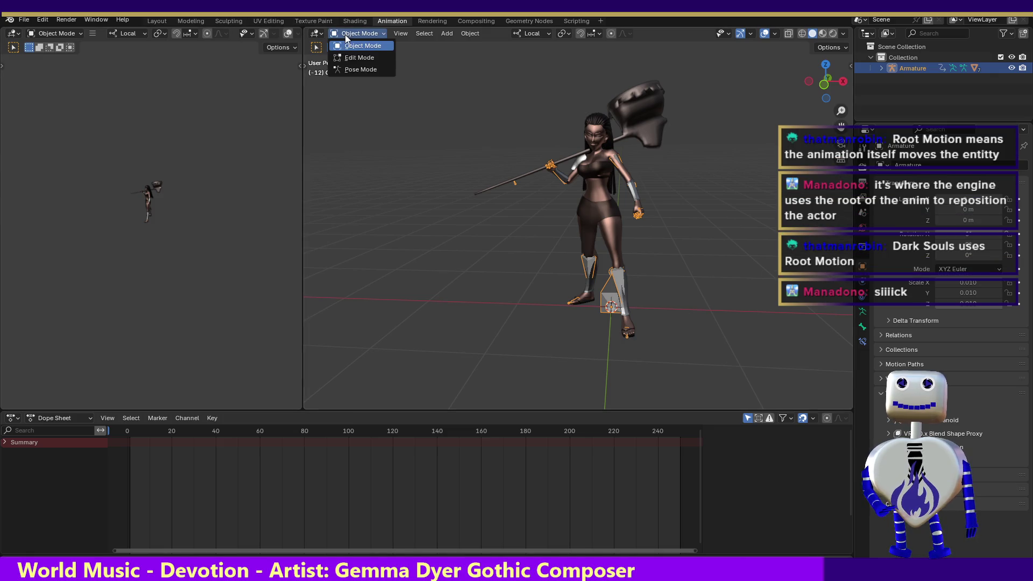
- Put the armature in Pose Mode and assign the 2 to the moon action in the Action Editor
{"action": "left_click", "coordinate": [347, 69]}
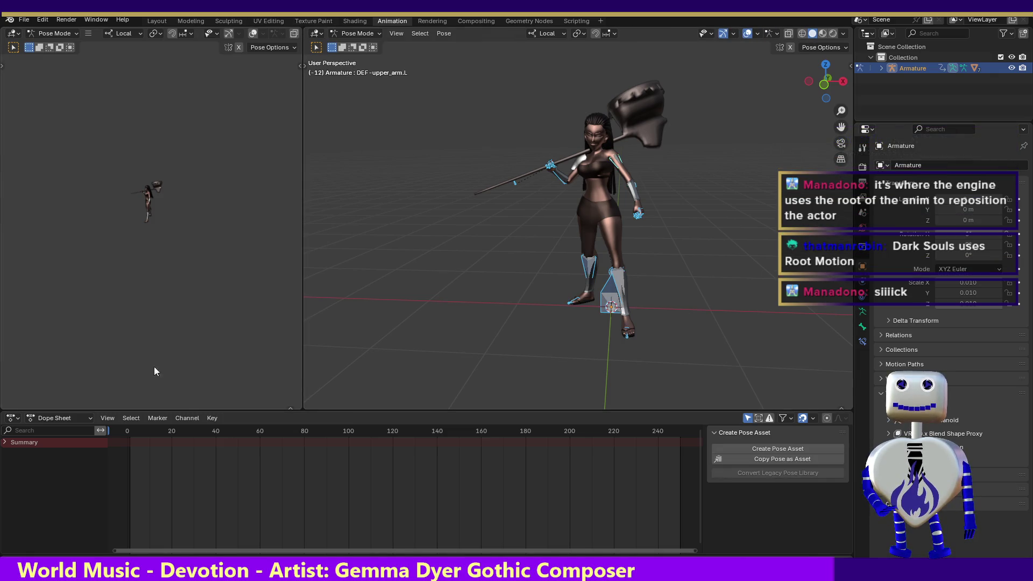
{"action": "left_click", "coordinate": [53, 418]}
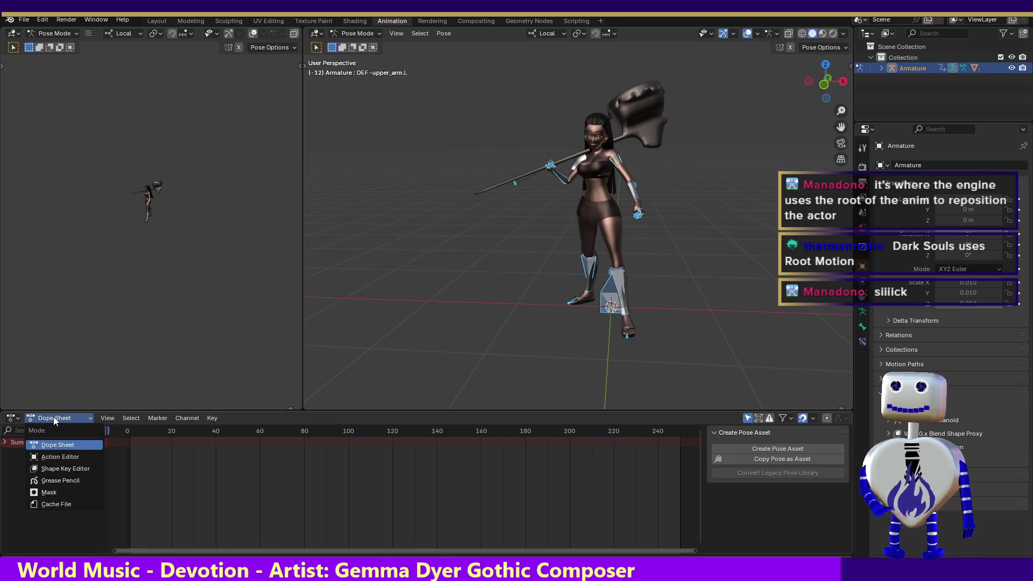
{"action": "left_click", "coordinate": [61, 453]}
{"action": "left_click", "coordinate": [386, 418]}
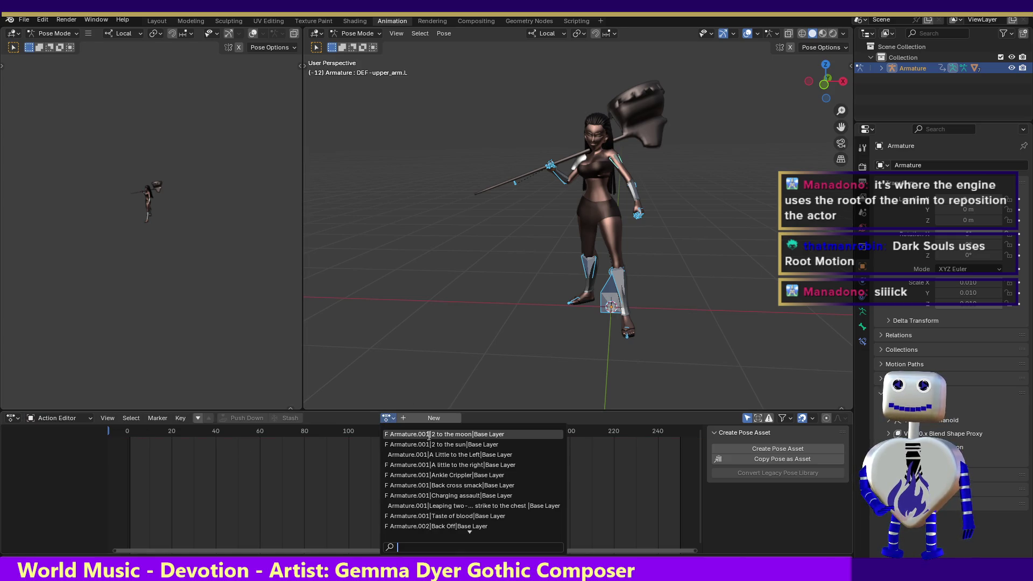
{"action": "left_click", "coordinate": [429, 434]}
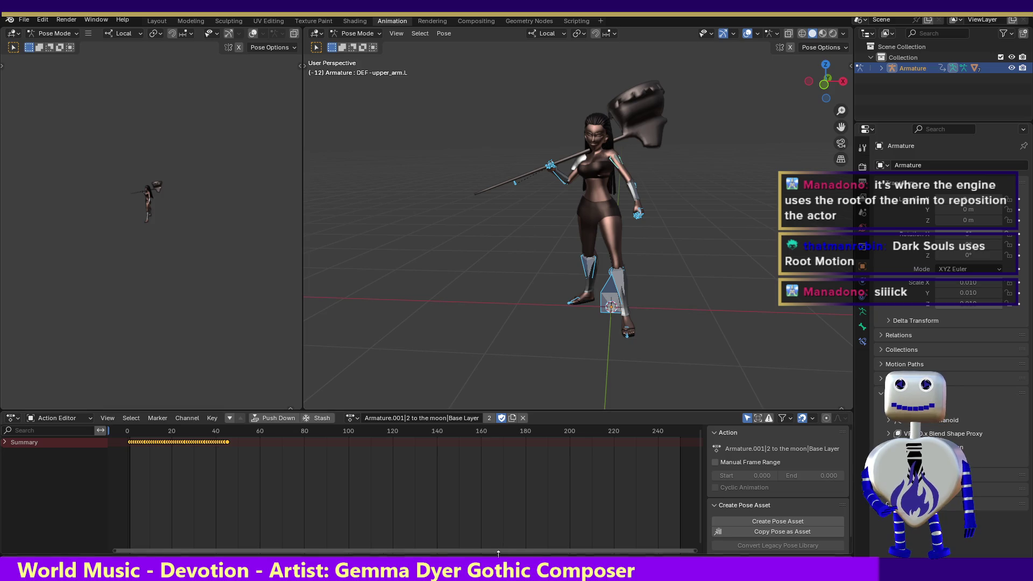
- Play 2 to the moon from the beginning, then stop playback
{"action": "key", "text": "space"}
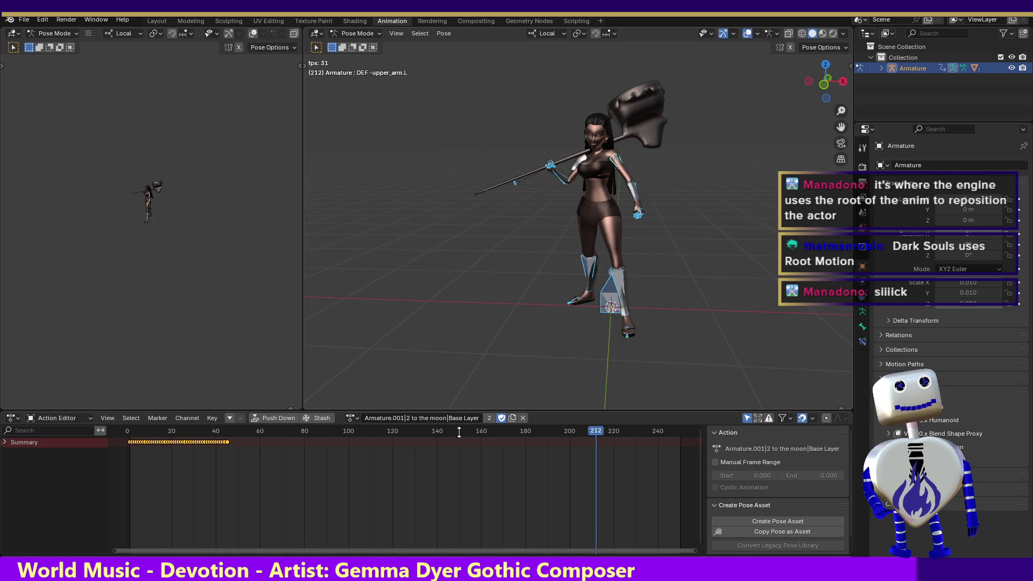
{"action": "key", "text": "shift+Left"}
{"action": "key", "text": "space"}
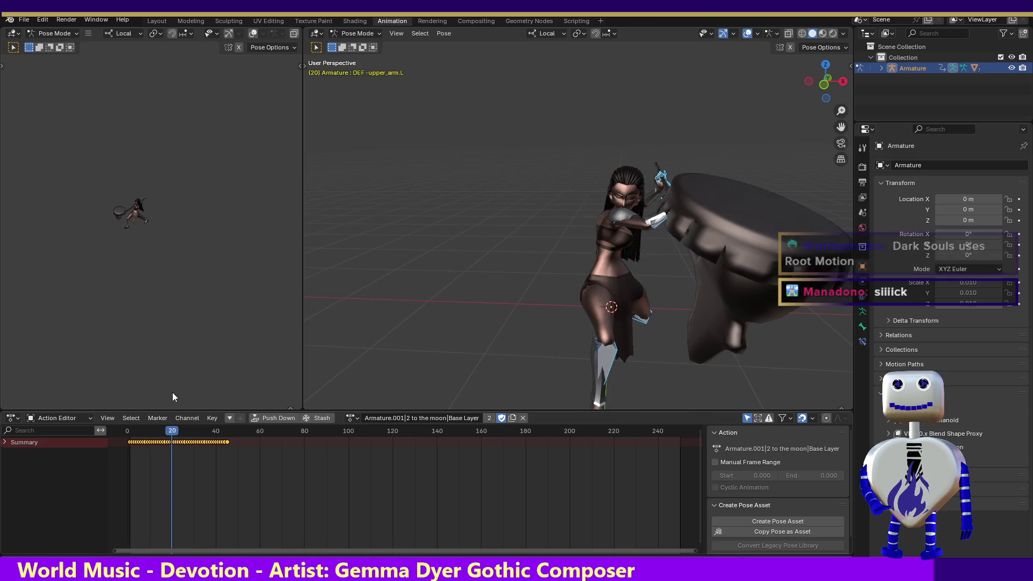
{"action": "key", "text": "space"}
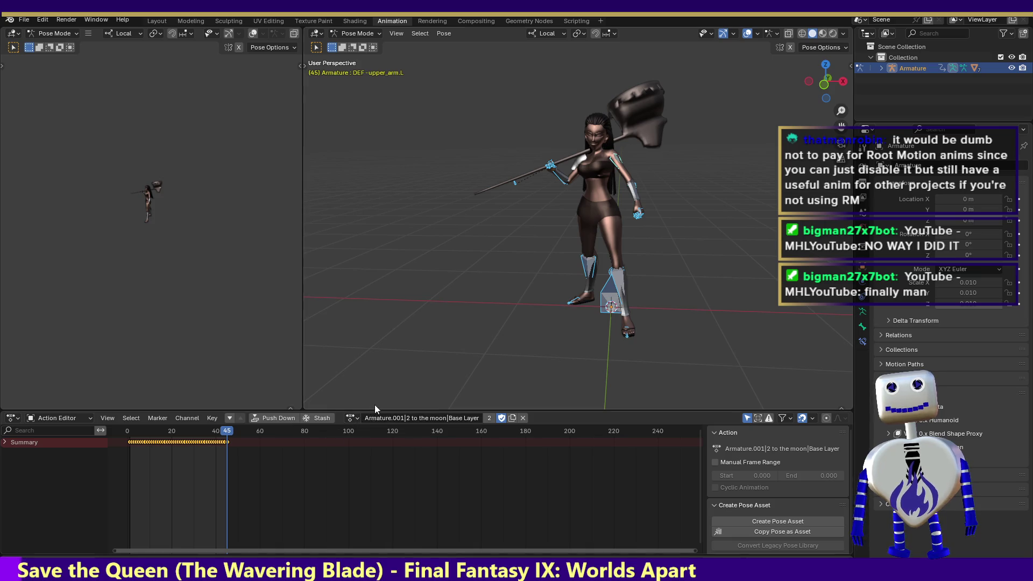
{"action": "left_click", "coordinate": [350, 418]}
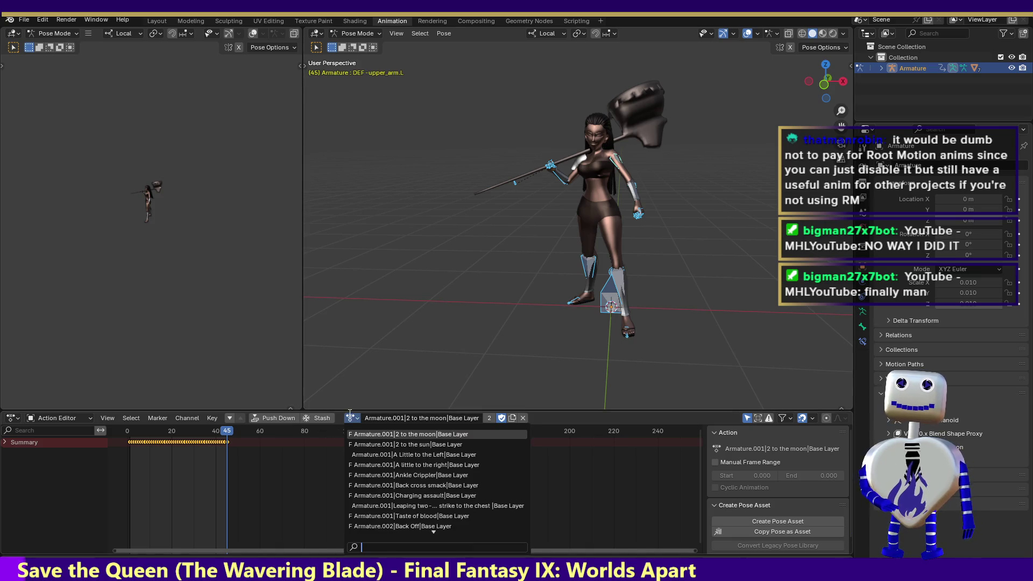
- Switch to the 2 to the sun action, scrub it and play it
{"action": "left_click", "coordinate": [408, 444]}
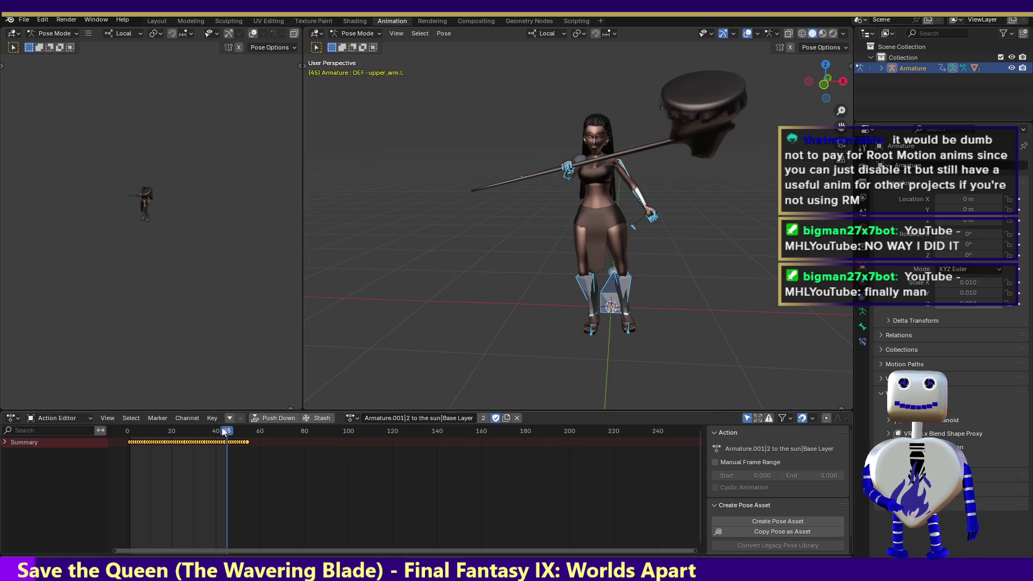
{"action": "left_click_drag", "start_coordinate": [215, 431], "coordinate": [131, 421]}
{"action": "left_click_drag", "start_coordinate": [132, 421], "coordinate": [247, 428]}
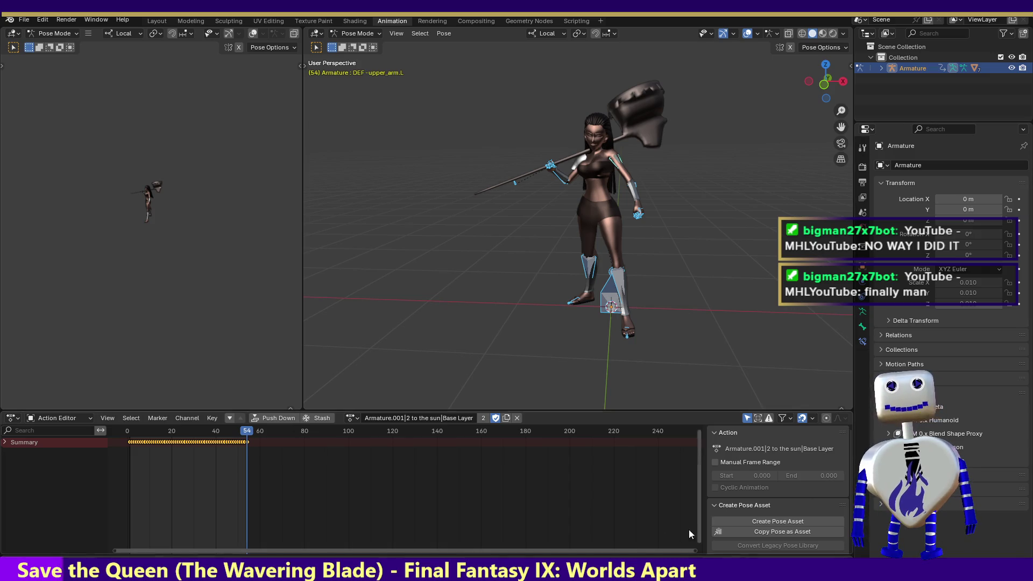
{"action": "key", "text": "space"}
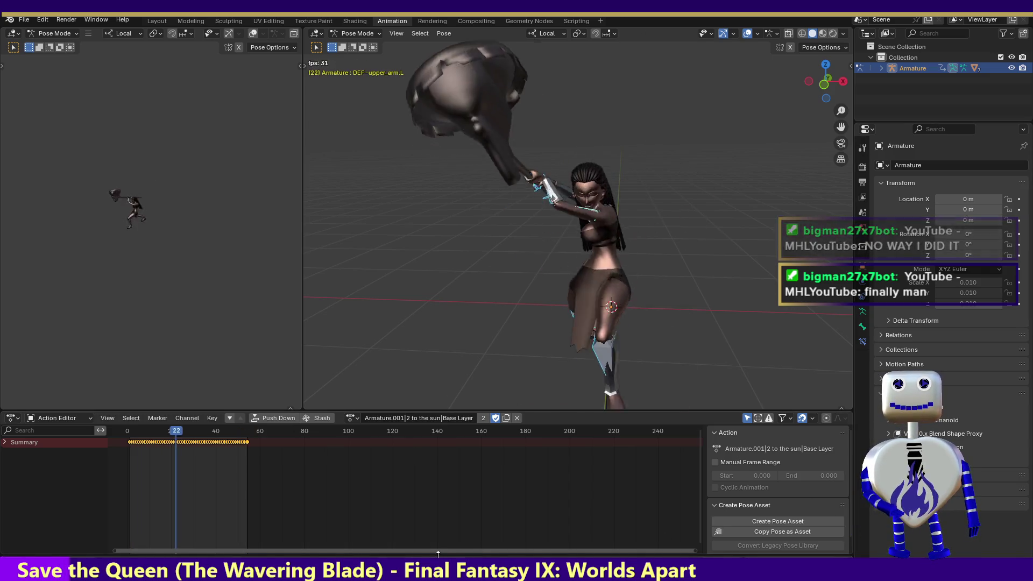
- Load A Little to the Left, then A little to the right, then Ankle Crippler
{"action": "left_click", "coordinate": [353, 417]}
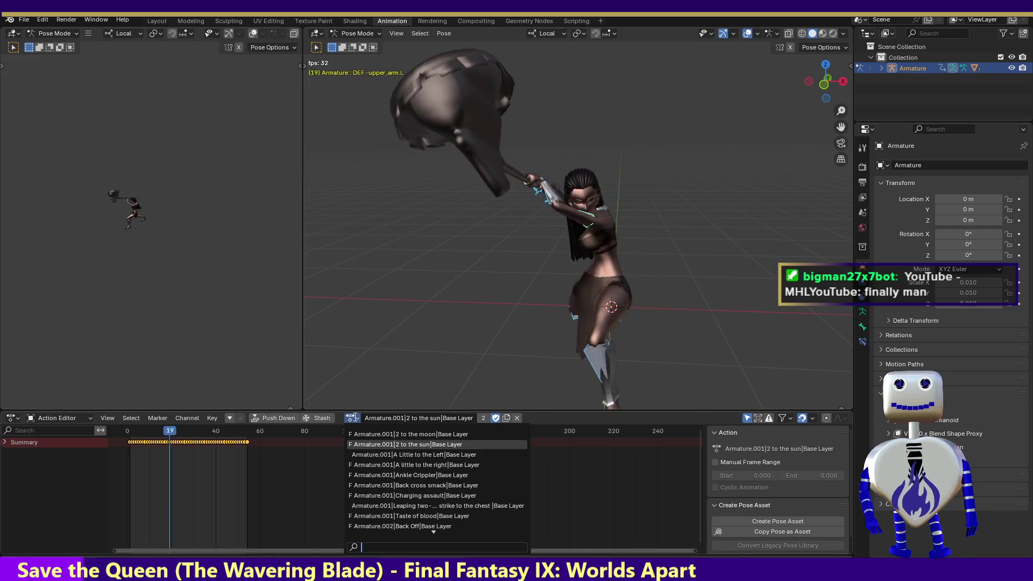
{"action": "left_click", "coordinate": [396, 456]}
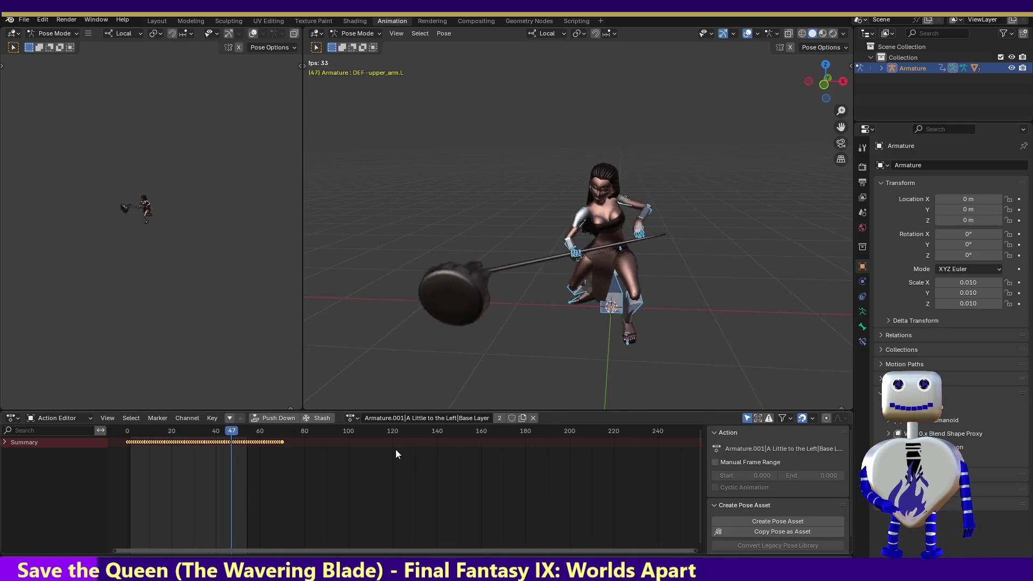
{"action": "left_click", "coordinate": [350, 418]}
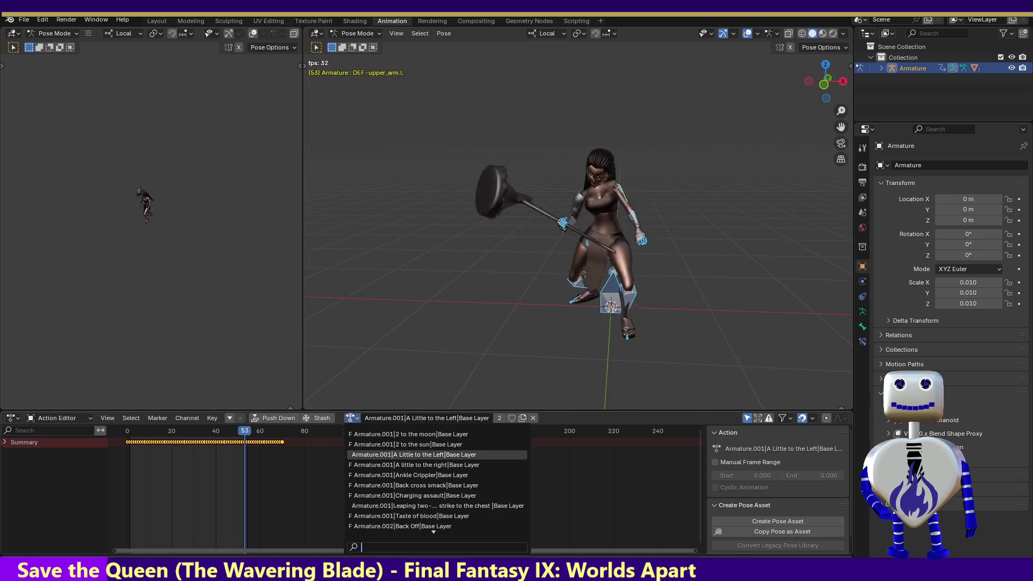
{"action": "left_click", "coordinate": [395, 465]}
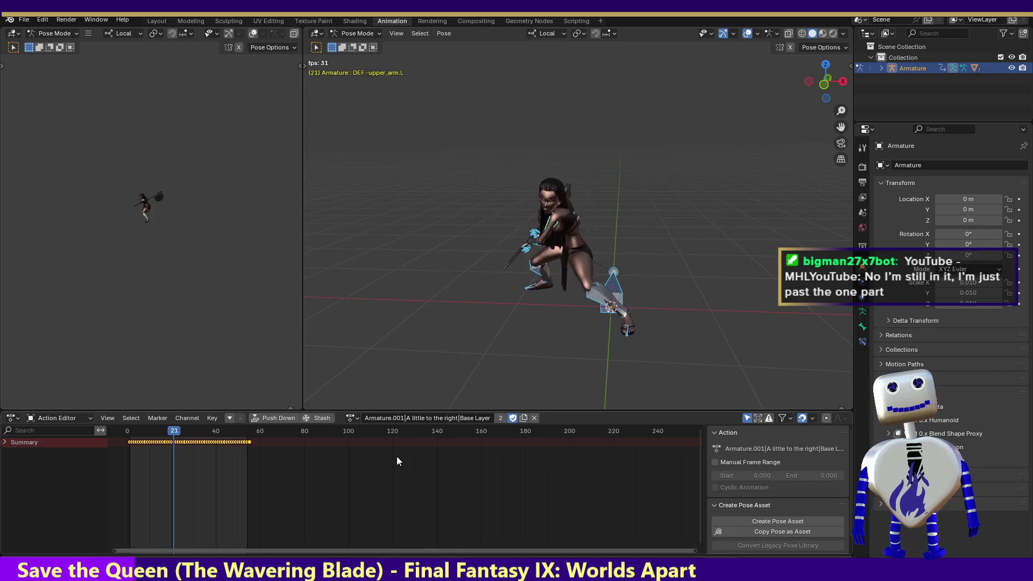
{"action": "left_click", "coordinate": [351, 418]}
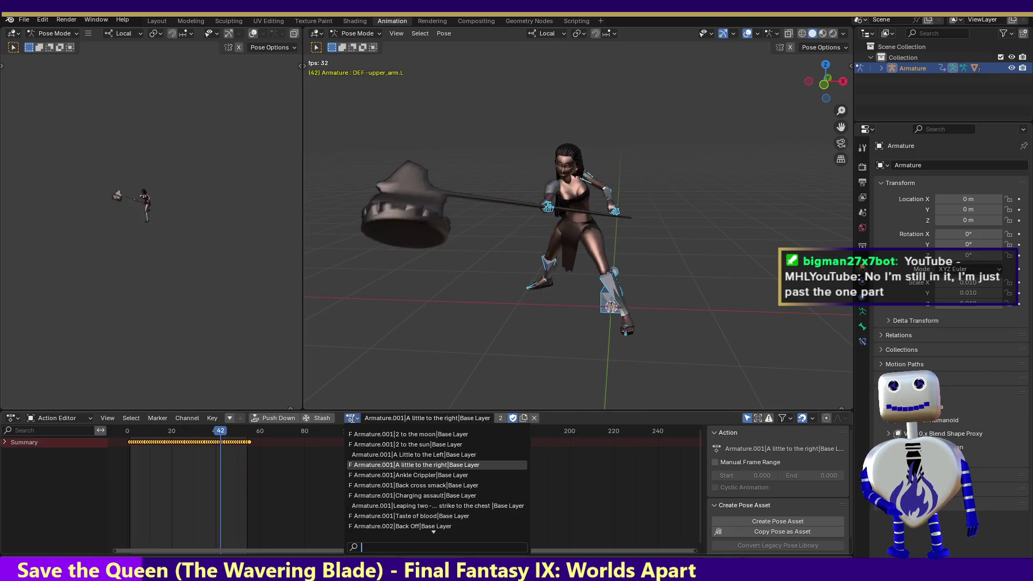
{"action": "left_click", "coordinate": [381, 475]}
- Load Taste of blood, scrub to frame 120 and orbit to a side view
{"action": "left_click", "coordinate": [350, 418]}
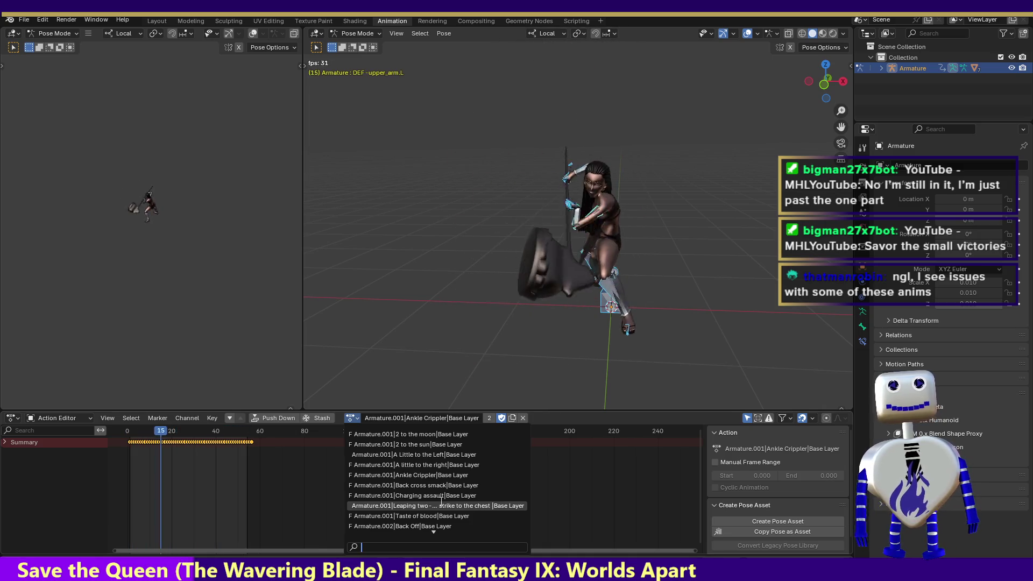
{"action": "key", "text": "Down"}
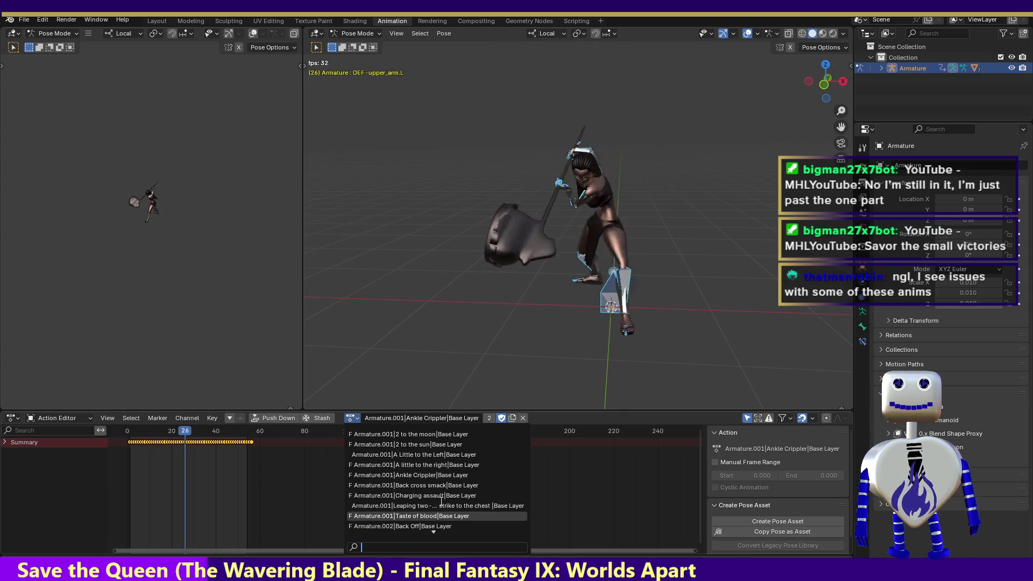
{"action": "key", "text": "Return"}
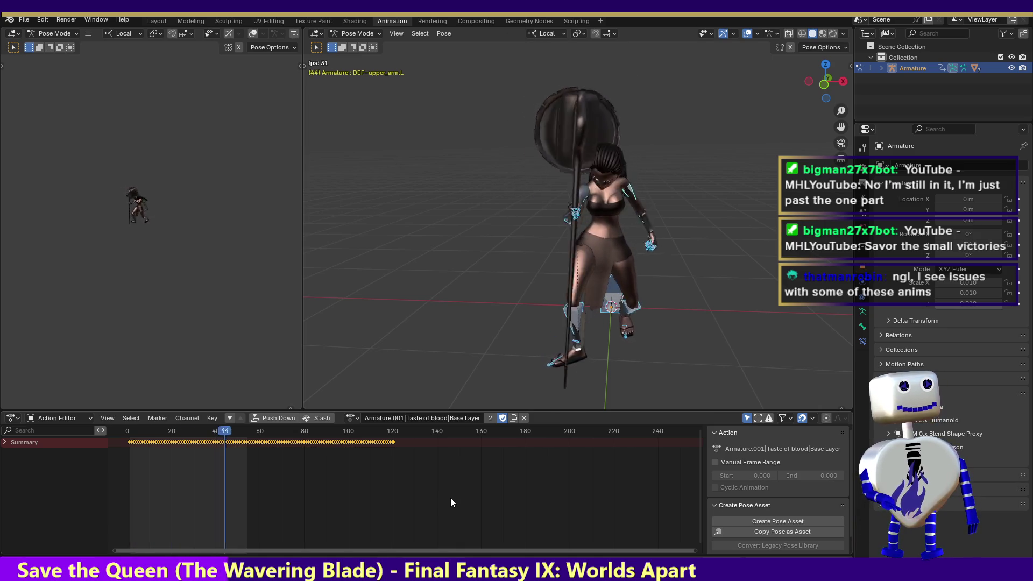
{"action": "key", "text": "space"}
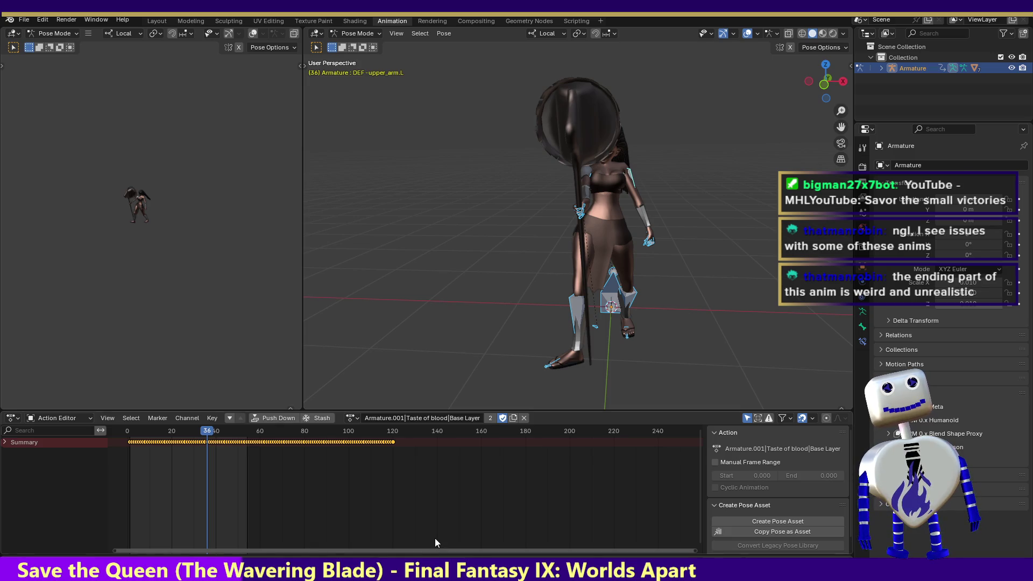
{"action": "mouse_move", "coordinate": [207, 433]}
{"action": "left_mouse_down"}
{"action": "mouse_move", "coordinate": [399, 435]}
{"action": "mouse_move", "coordinate": [391, 434]}
{"action": "left_mouse_up"}
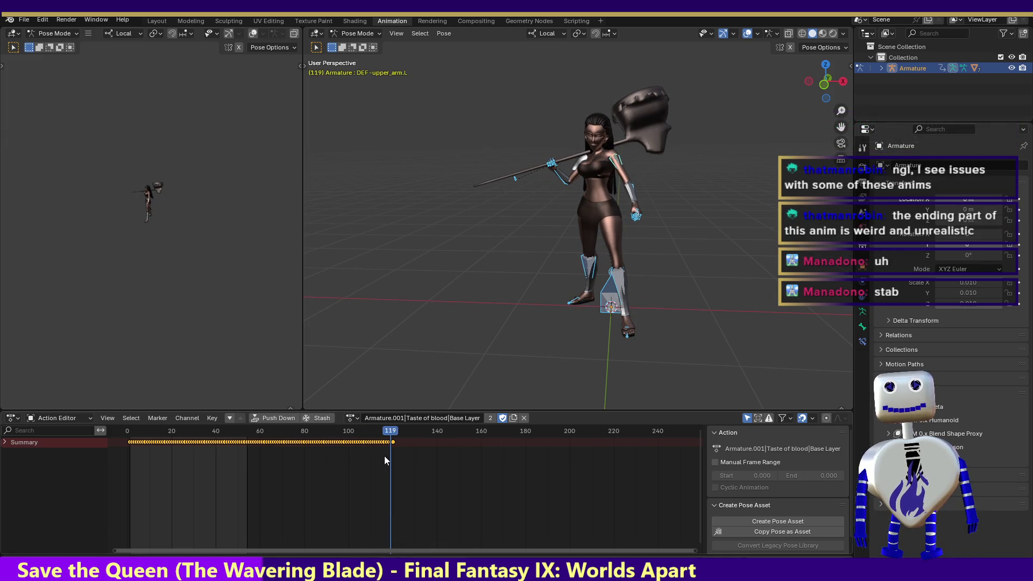
{"action": "left_click", "coordinate": [393, 434]}
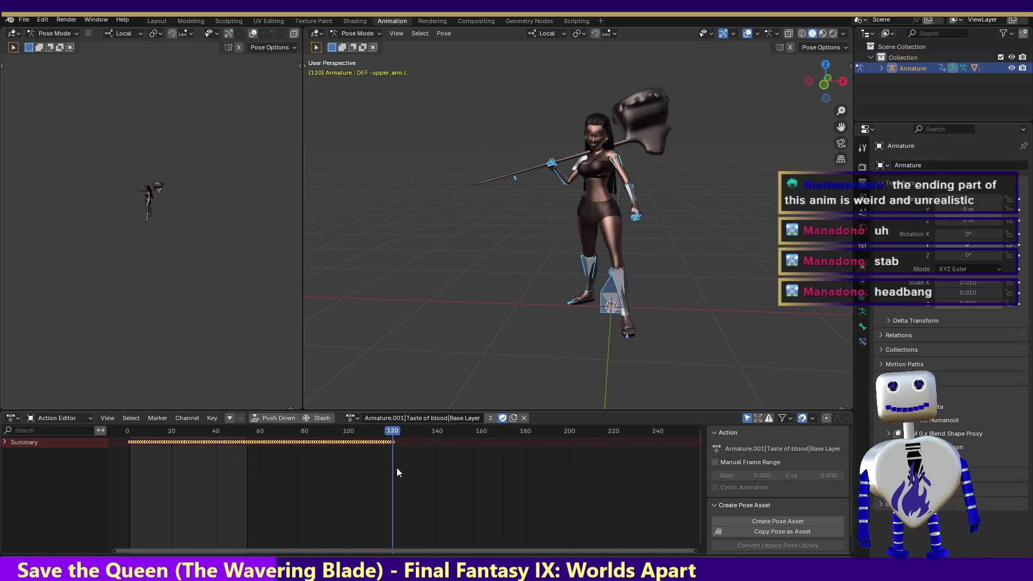
{"action": "left_click_drag", "start_coordinate": [811, 85], "coordinate": [781, 217]}
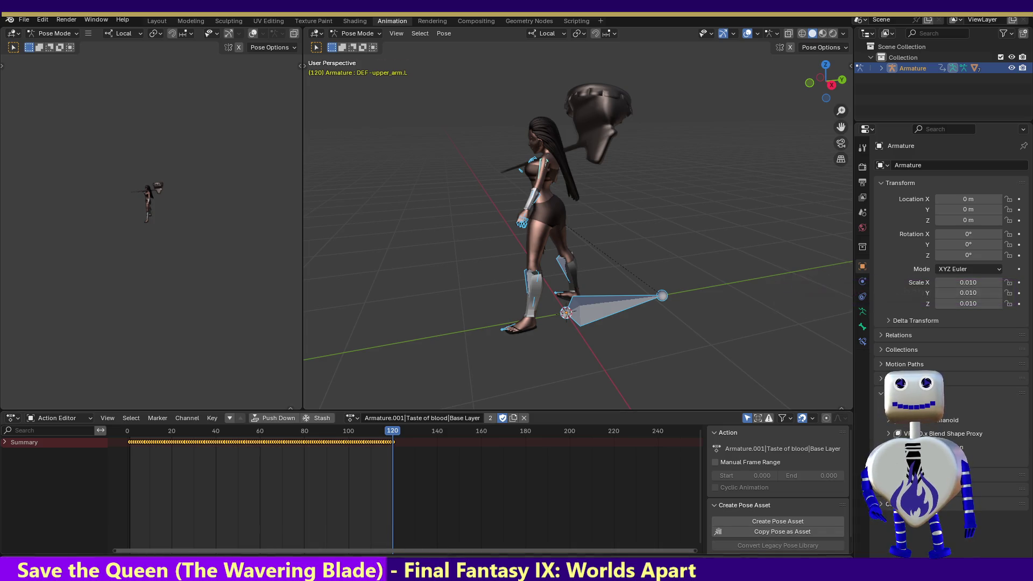
{"action": "key", "text": "space"}
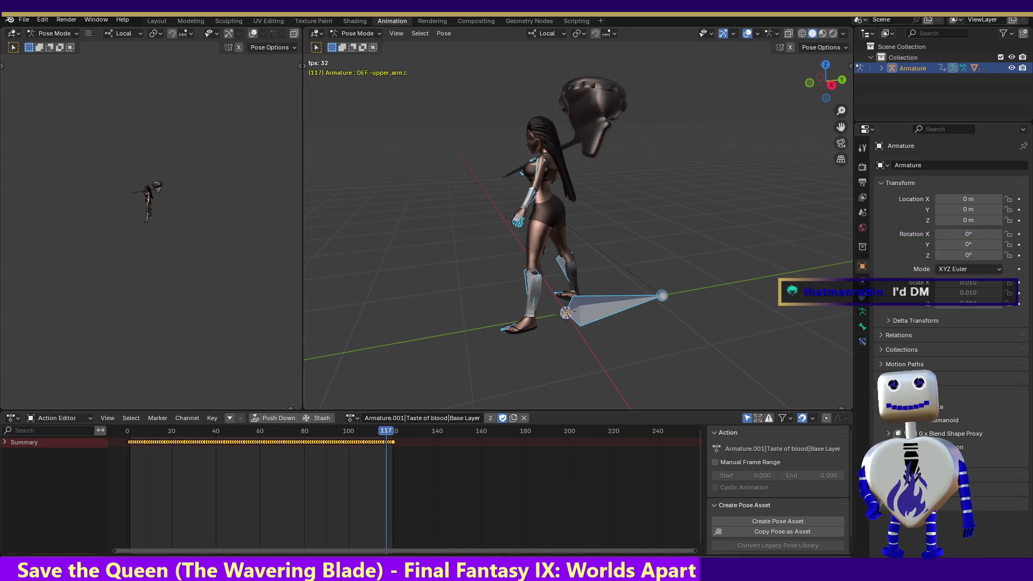
- Stop playback, load, play and rewind Make'Em Dance, then assign Mage's Bane
{"action": "key", "text": "Escape"}
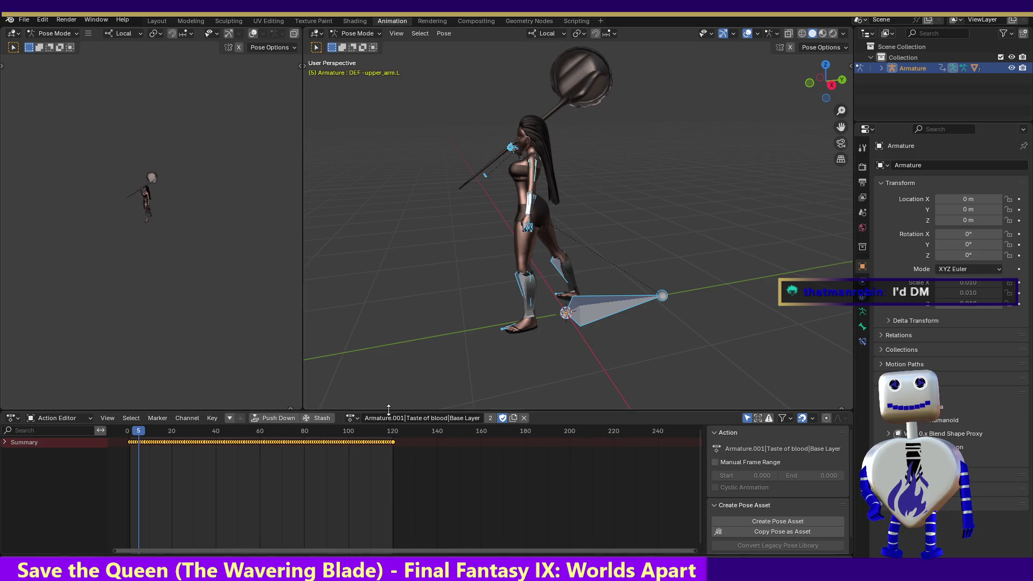
{"action": "left_click", "coordinate": [350, 419]}
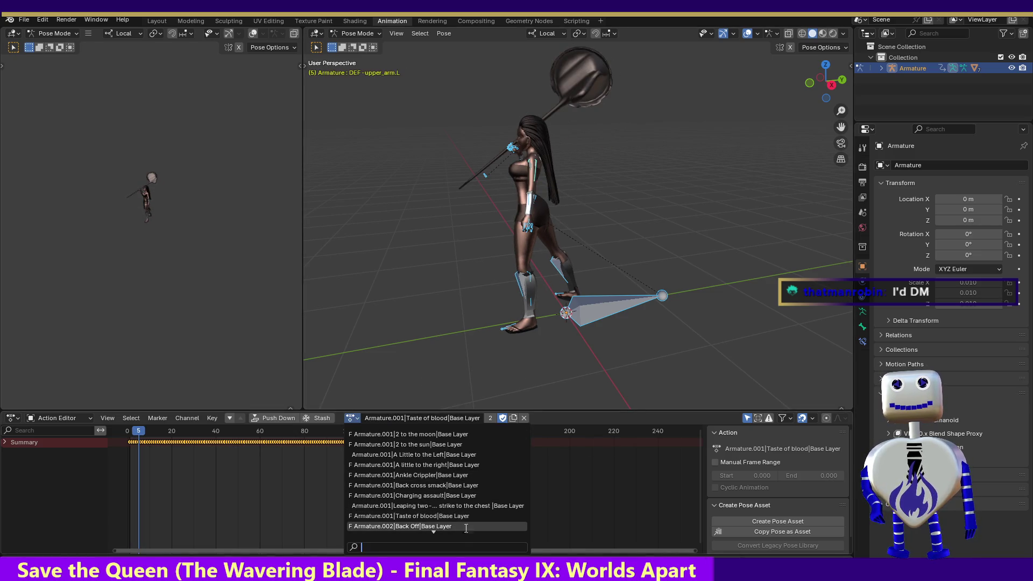
{"action": "scroll", "coordinate": [430, 517], "scroll_direction": "down", "scroll_amount": 7}
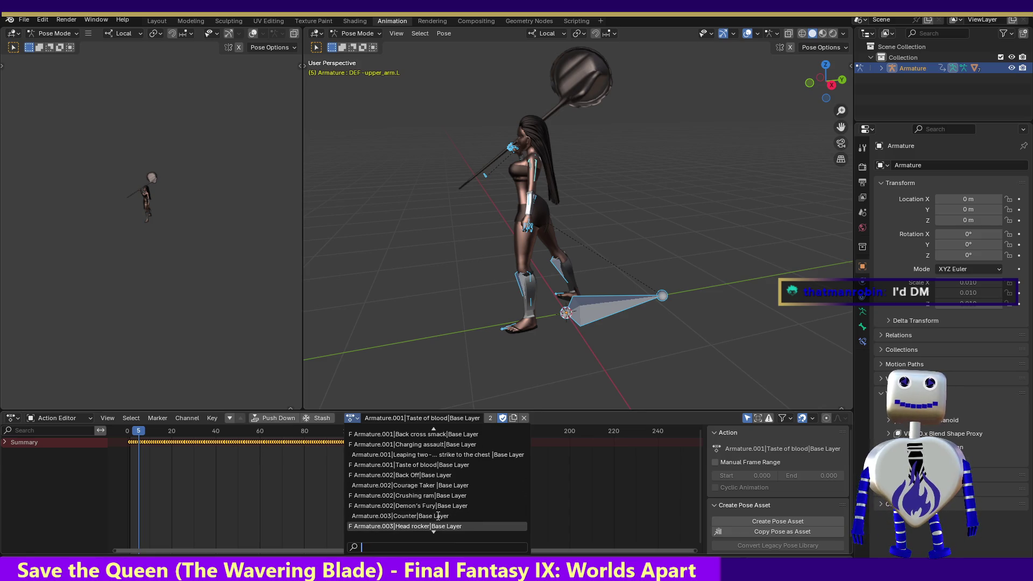
{"action": "left_click", "coordinate": [418, 515]}
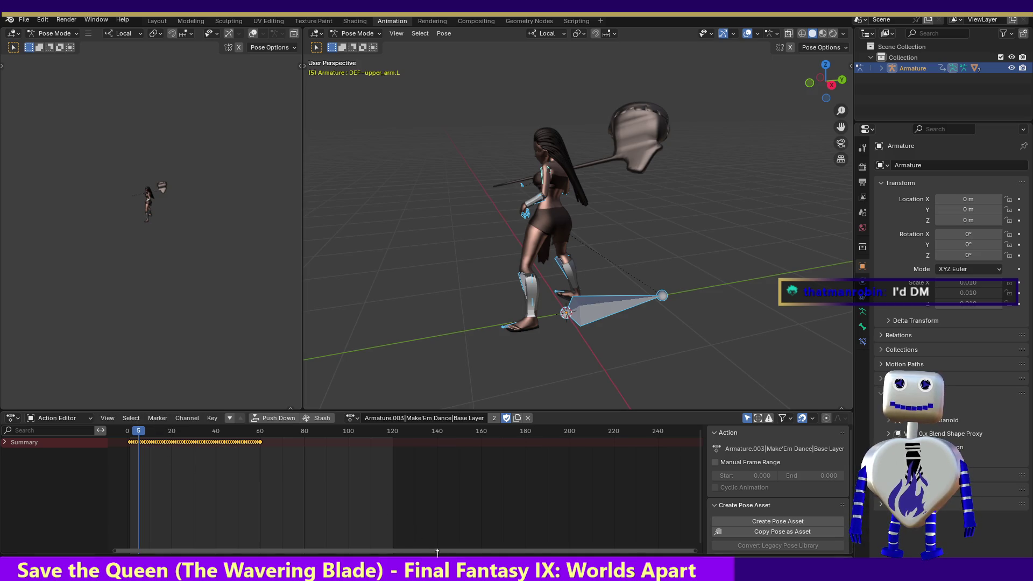
{"action": "key", "text": "space"}
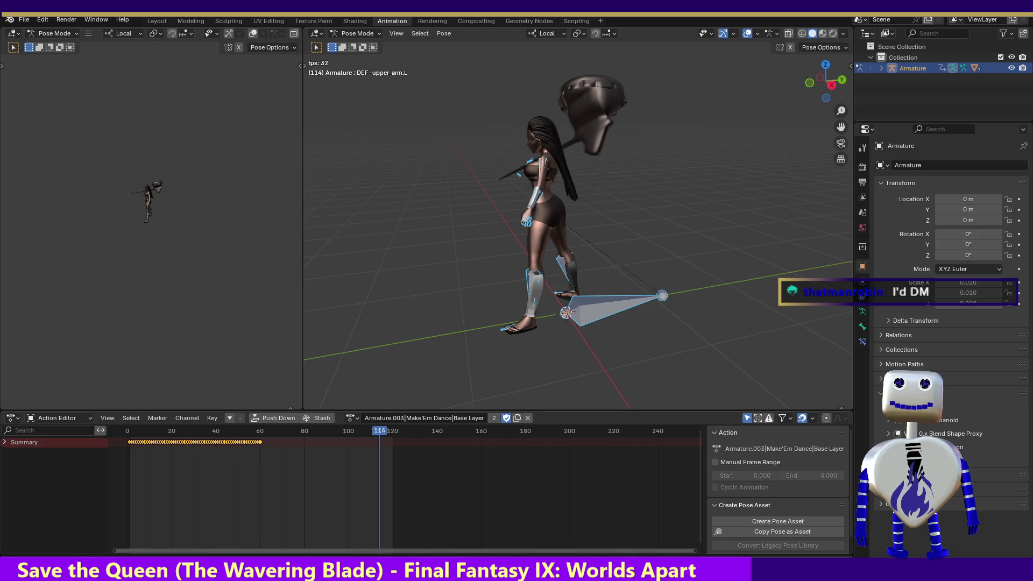
{"action": "mouse_move", "coordinate": [335, 435]}
{"action": "left_mouse_down"}
{"action": "mouse_move", "coordinate": [152, 436]}
{"action": "mouse_move", "coordinate": [314, 454]}
{"action": "mouse_move", "coordinate": [189, 454]}
{"action": "left_mouse_up"}
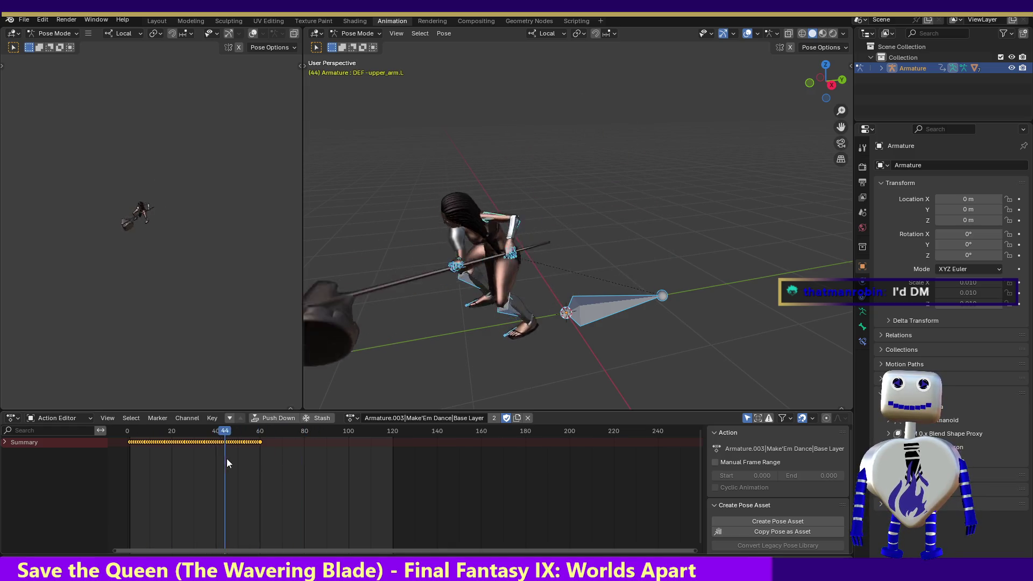
{"action": "left_click", "coordinate": [353, 418]}
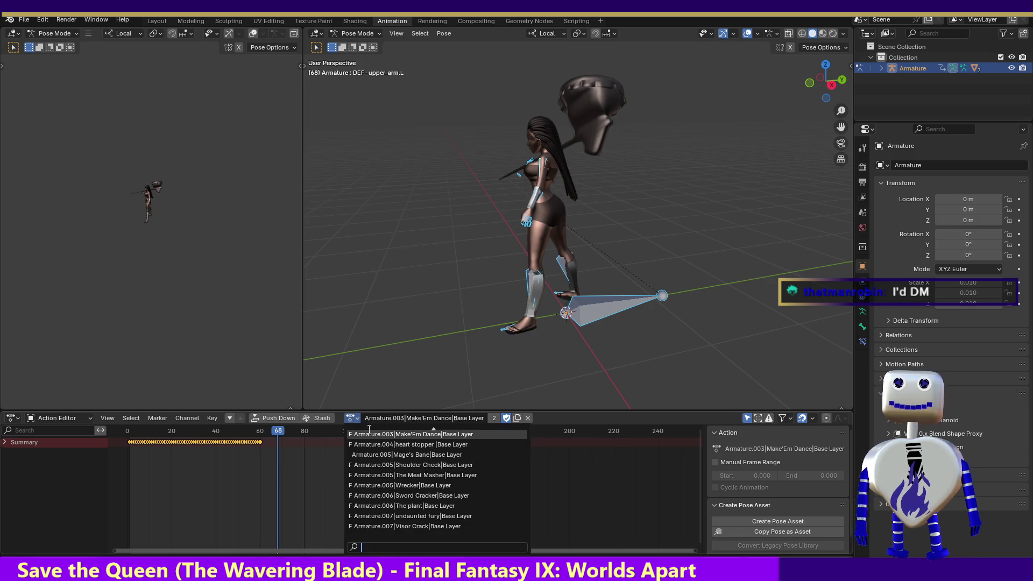
{"action": "left_click", "coordinate": [420, 455]}
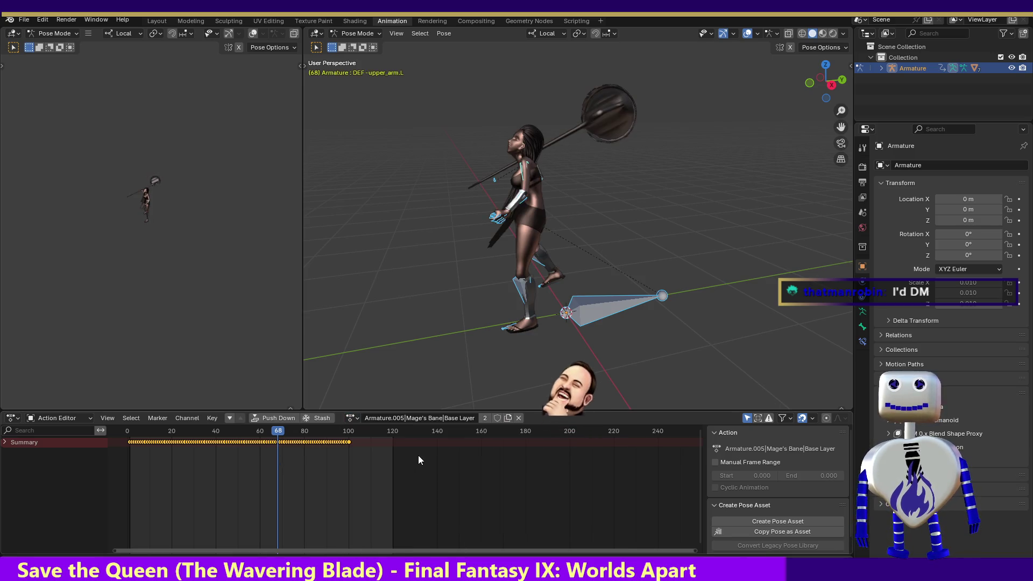
- Scrub Mage's Bane through frames 47, 25 and 53, then list the available actions
{"action": "left_click", "coordinate": [227, 435]}
{"action": "mouse_move", "coordinate": [227, 435]}
{"action": "left_mouse_down"}
{"action": "mouse_move", "coordinate": [164, 435]}
{"action": "mouse_move", "coordinate": [217, 435]}
{"action": "left_mouse_up"}
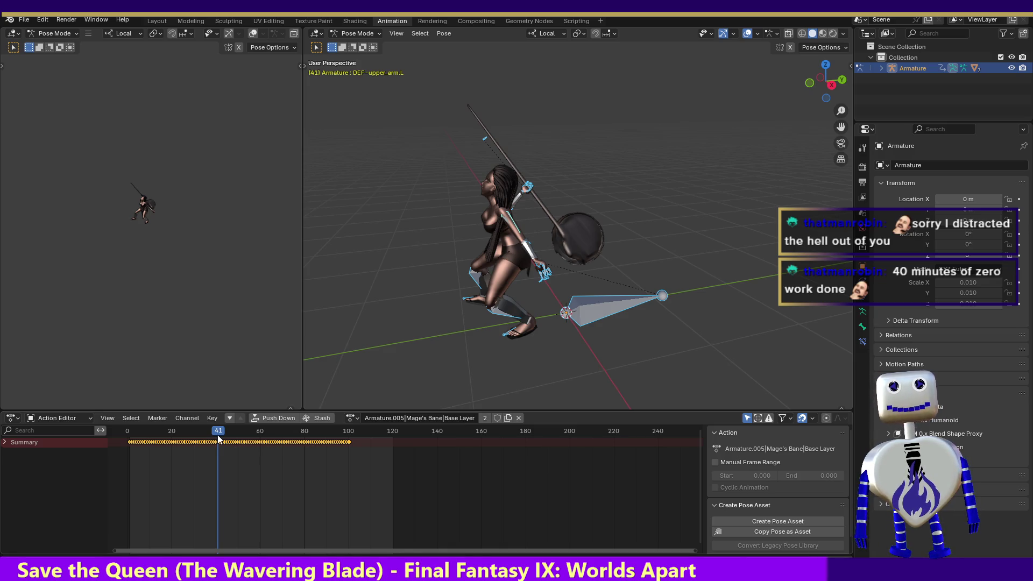
{"action": "left_click_drag", "start_coordinate": [218, 434], "coordinate": [349, 451]}
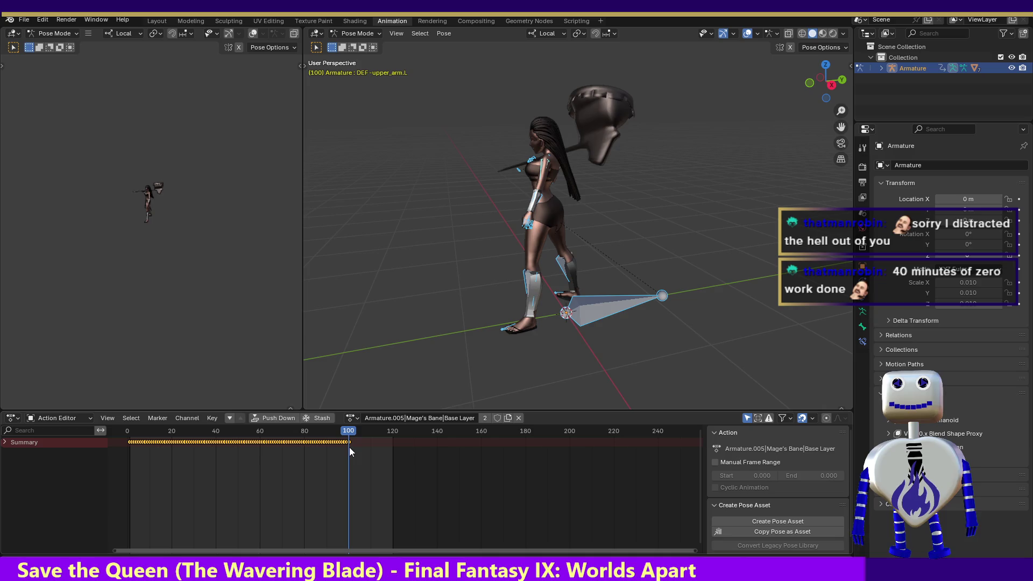
{"action": "left_click", "coordinate": [351, 419]}
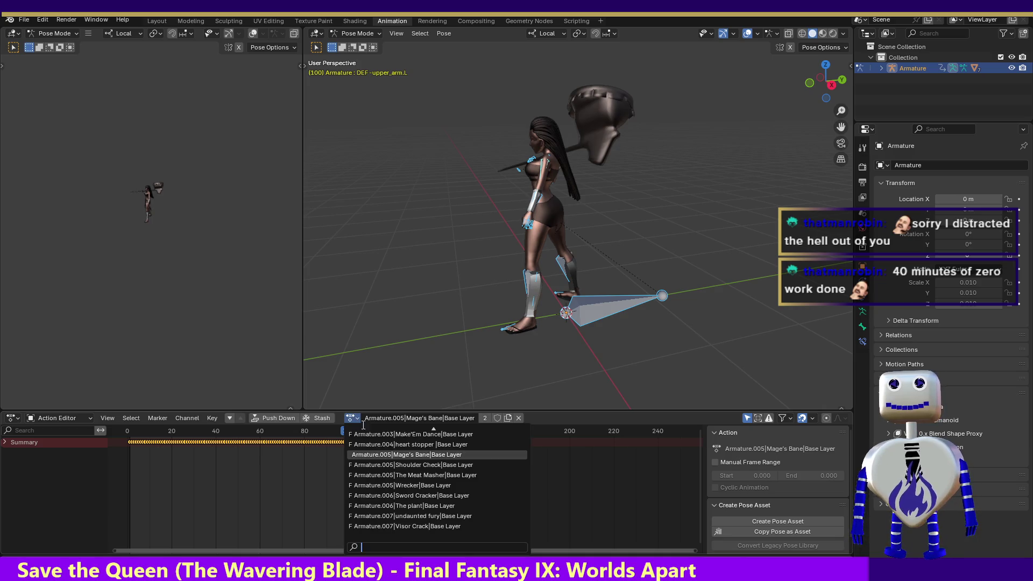
- Load the Armature.007|Visor Crack action, end the playback range at frame 56, and play it
{"action": "left_click", "coordinate": [418, 531]}
{"action": "left_click_drag", "start_coordinate": [266, 442], "coordinate": [252, 451]}
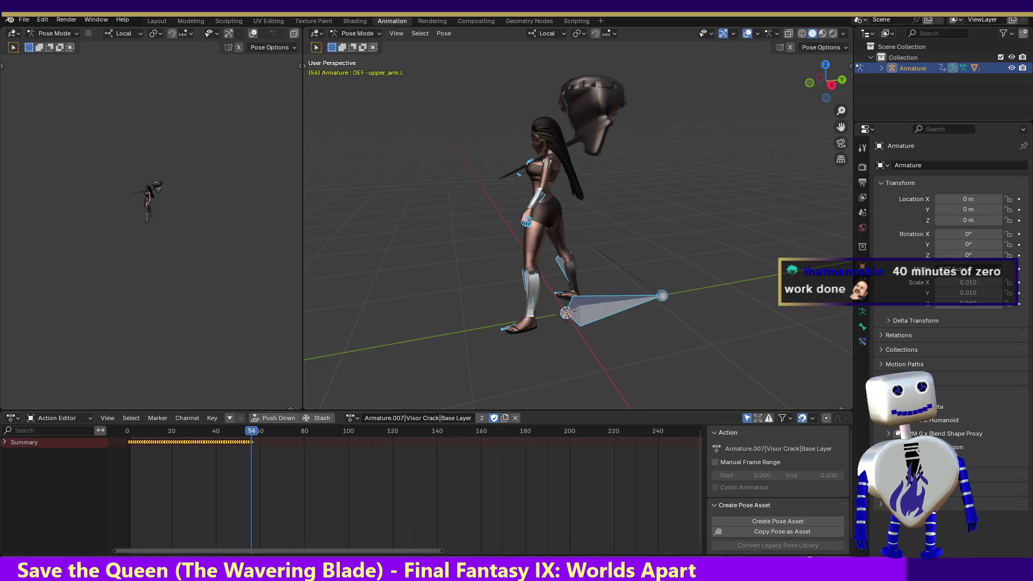
{"action": "key", "text": "ctrl+End"}
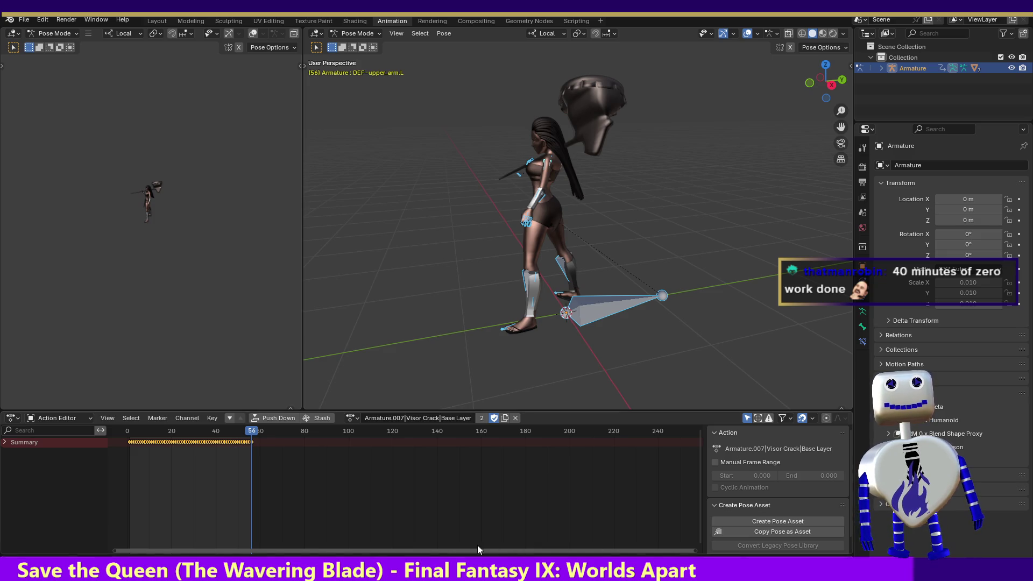
{"action": "key", "text": "space"}
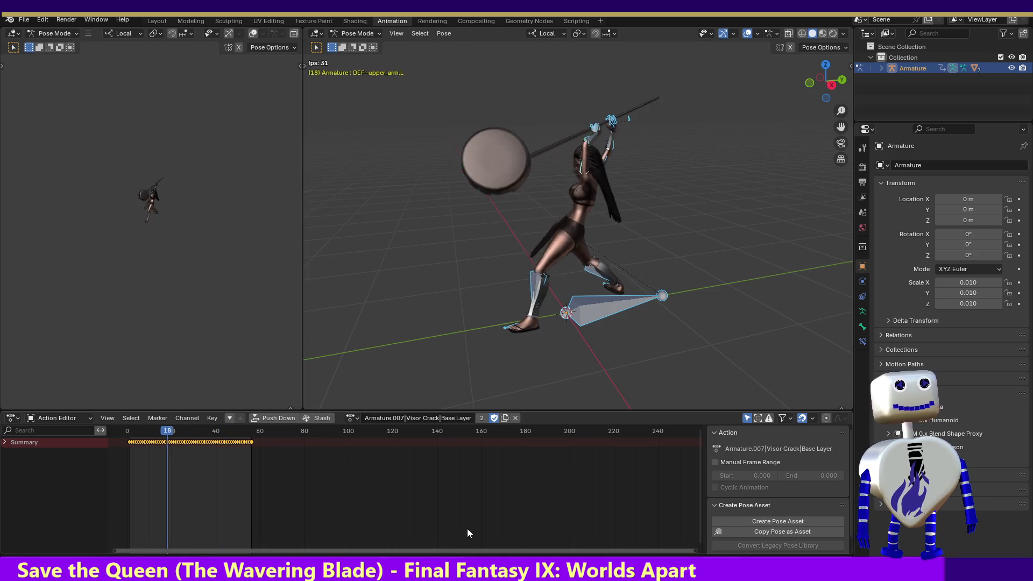
{"action": "left_click", "coordinate": [356, 418]}
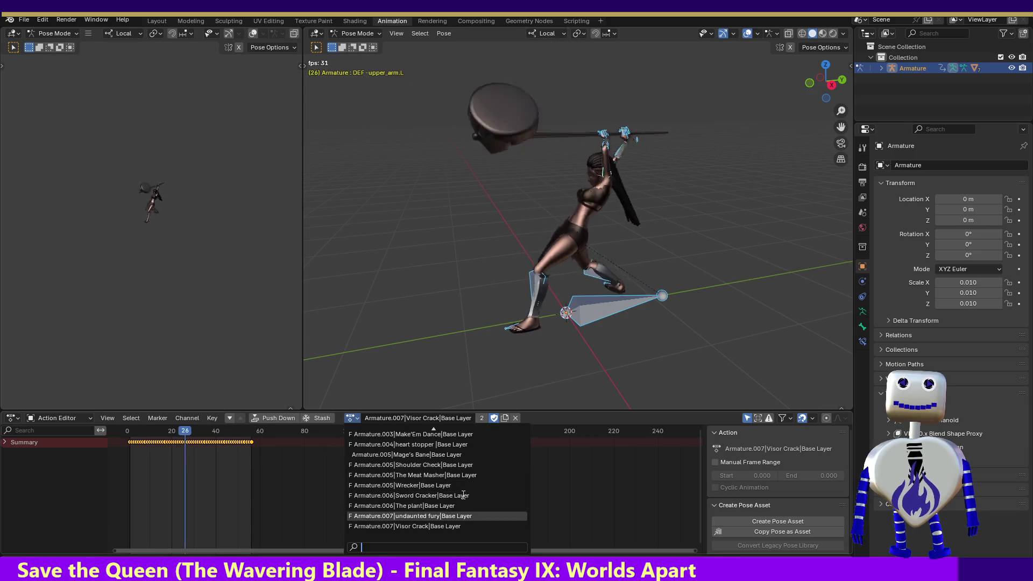
- Browse the action list from '2 to the moon' down to 'A Little to the Left'
{"action": "scroll", "coordinate": [463, 498], "scroll_direction": "up", "scroll_amount": 4}
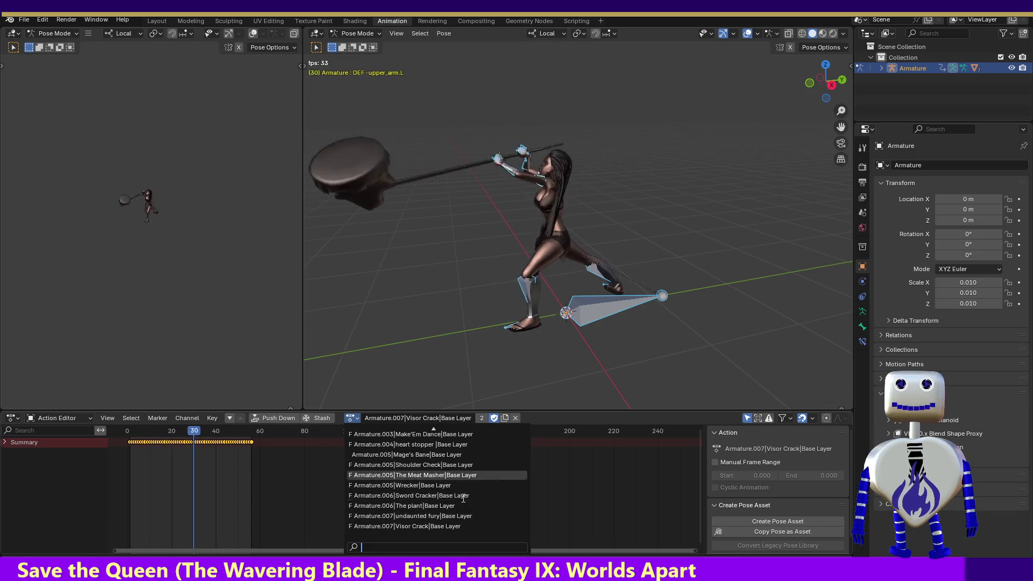
{"action": "scroll", "coordinate": [463, 498], "scroll_direction": "up", "scroll_amount": 9}
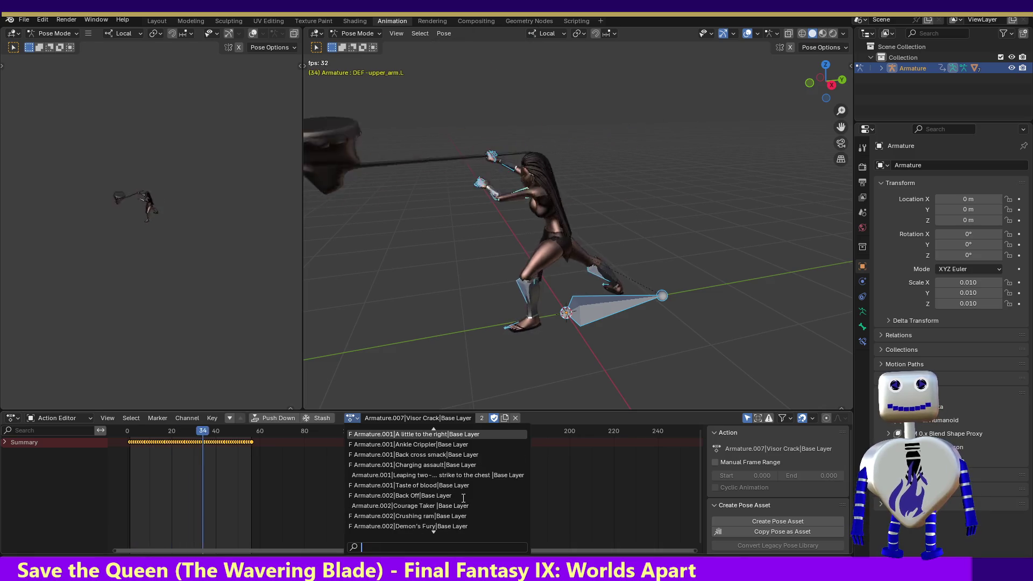
{"action": "scroll", "coordinate": [464, 498], "scroll_direction": "up", "scroll_amount": 2}
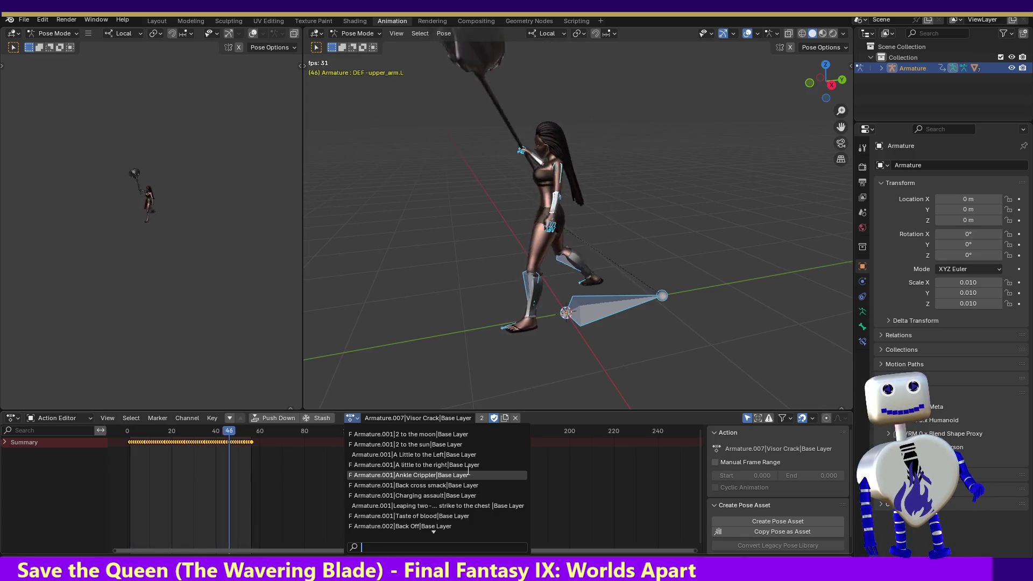
{"action": "key", "text": "Up"}
{"action": "key", "text": "Up"}
{"action": "key", "text": "Up"}
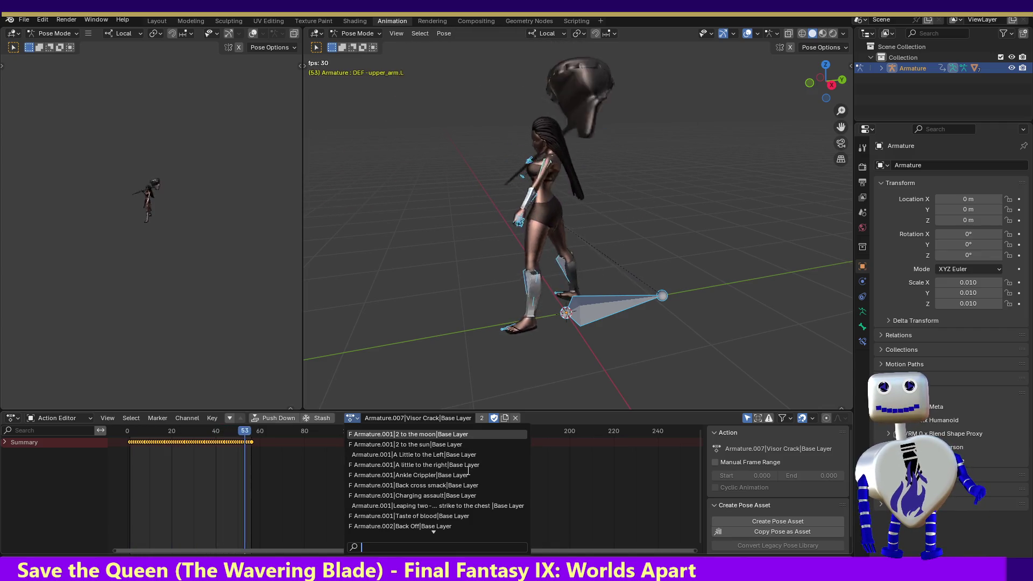
{"action": "key", "text": "Down"}
{"action": "key", "text": "Down"}
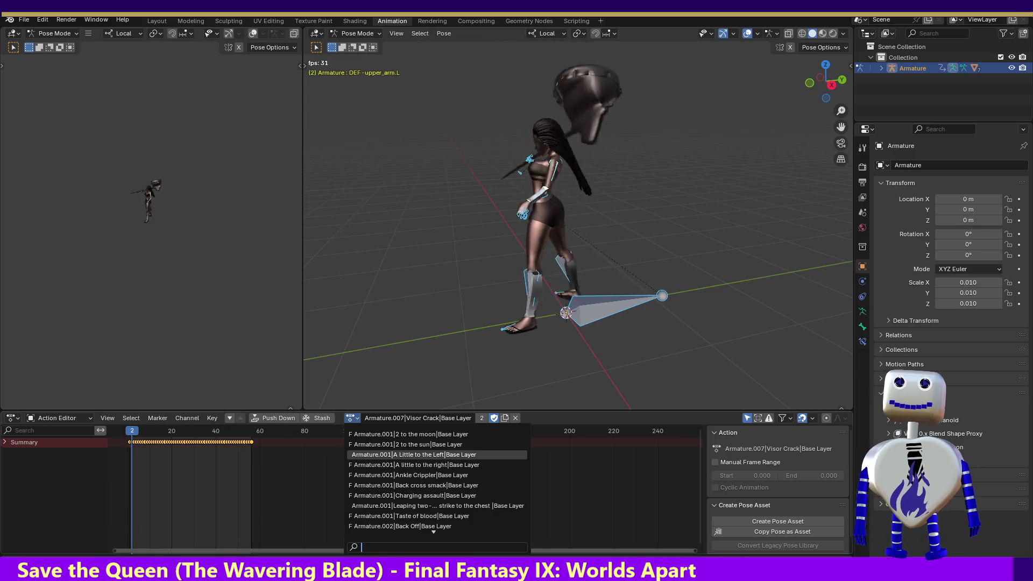
- Glance at the MainController script, then return to the sword fighter's Blender window and enlarge its 3D view
{"action": "key", "text": "alt+Tab"}
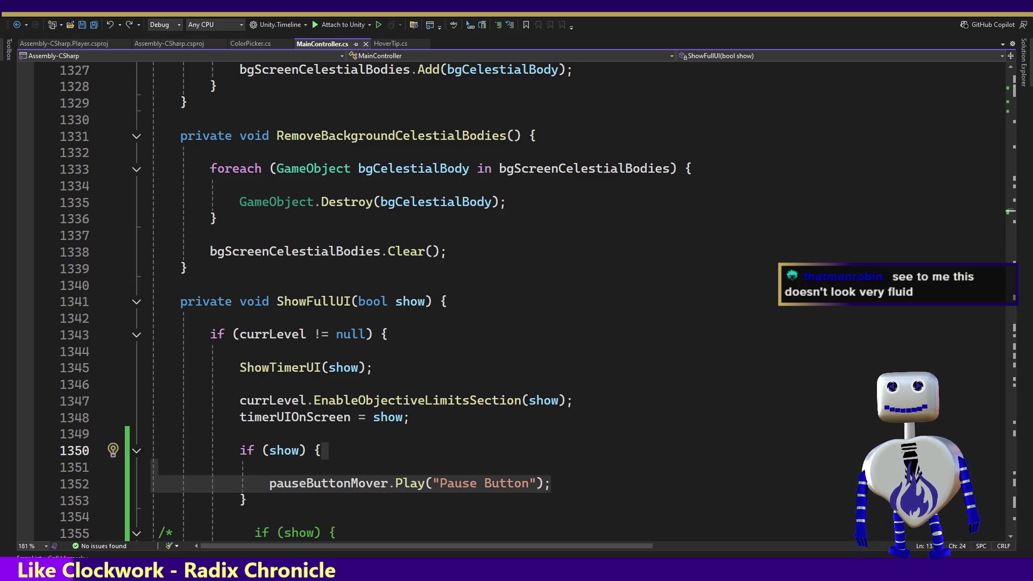
{"action": "key", "text": "alt+Tab"}
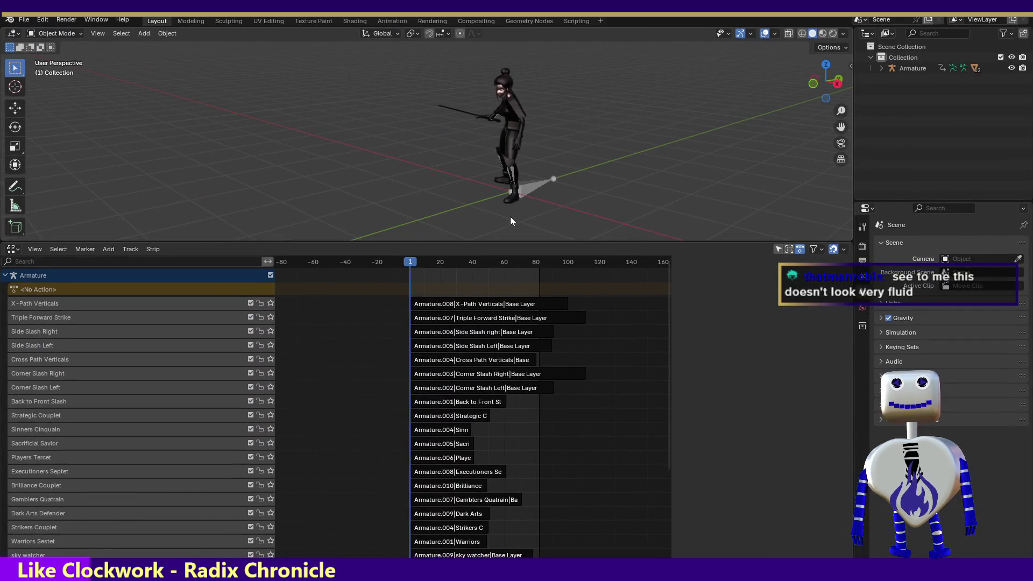
{"action": "left_click_drag", "start_coordinate": [507, 240], "coordinate": [554, 415]}
- Select the sword fighter's armature, switch to the Animation workspace in Pose Mode, and zoom in on it
{"action": "left_click_drag", "start_coordinate": [394, 101], "coordinate": [617, 344]}
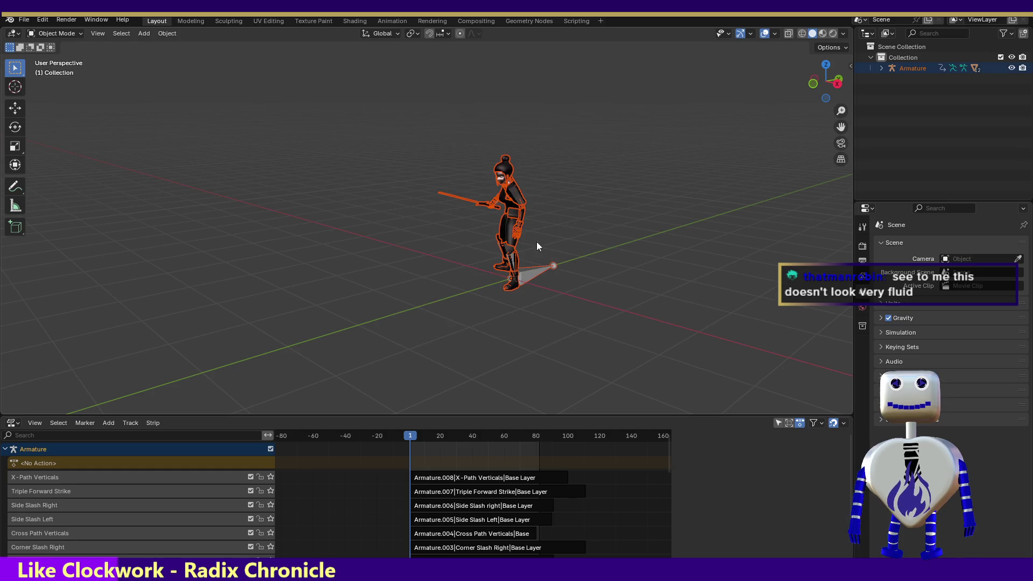
{"action": "left_click", "coordinate": [534, 279]}
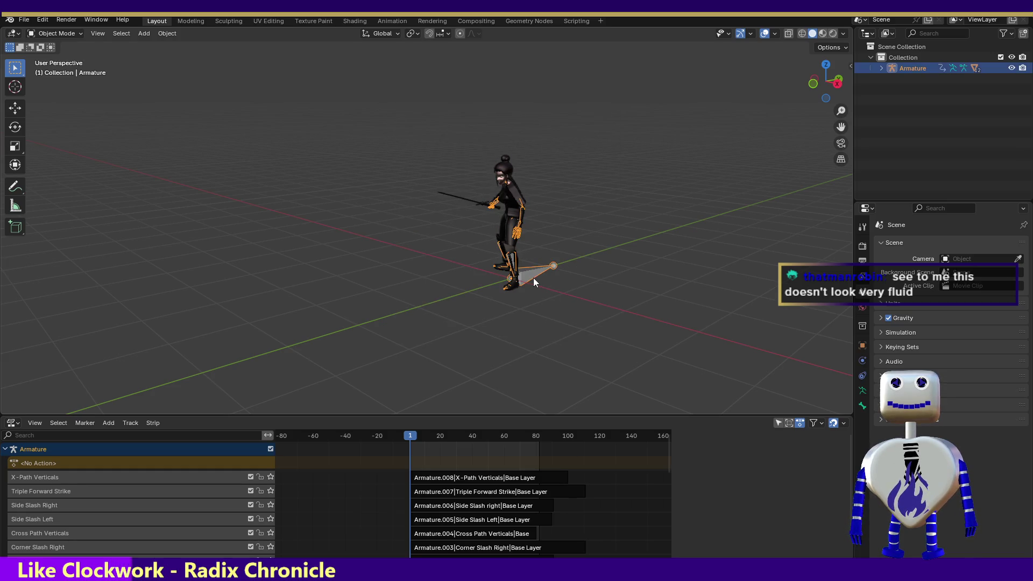
{"action": "left_click", "coordinate": [393, 23]}
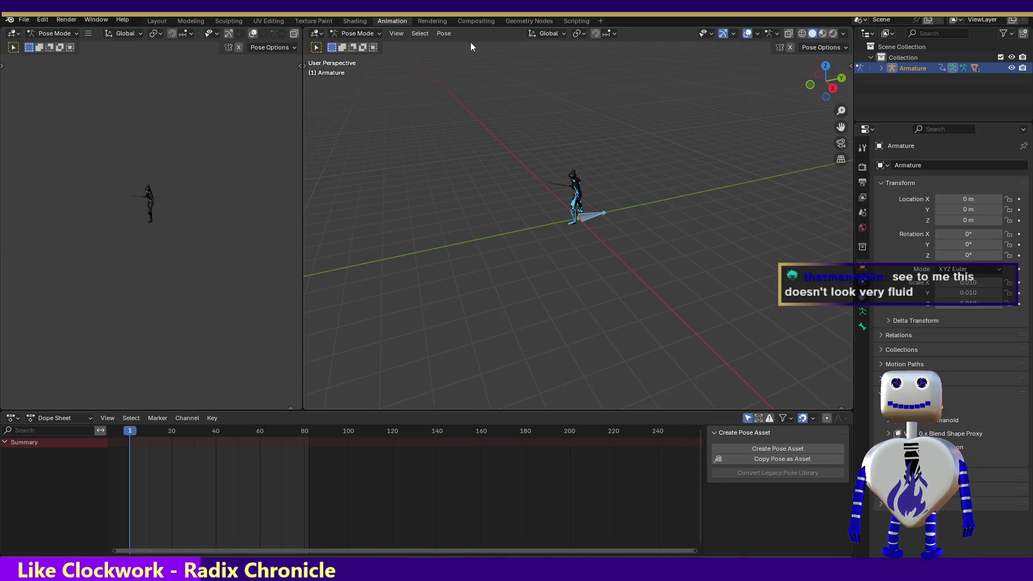
{"action": "left_click", "coordinate": [596, 213]}
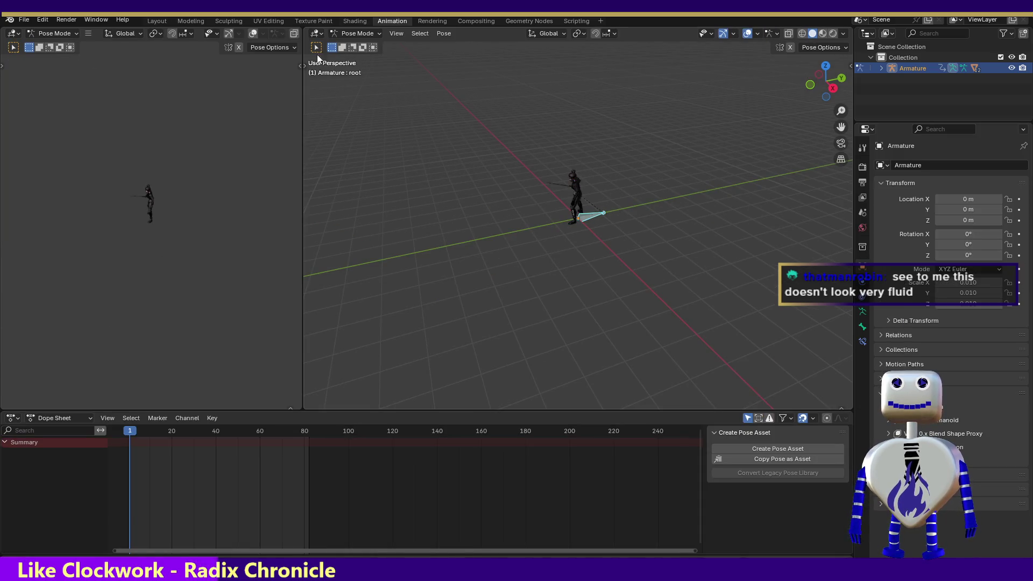
{"action": "left_click", "coordinate": [344, 35]}
{"action": "left_click", "coordinate": [586, 144]}
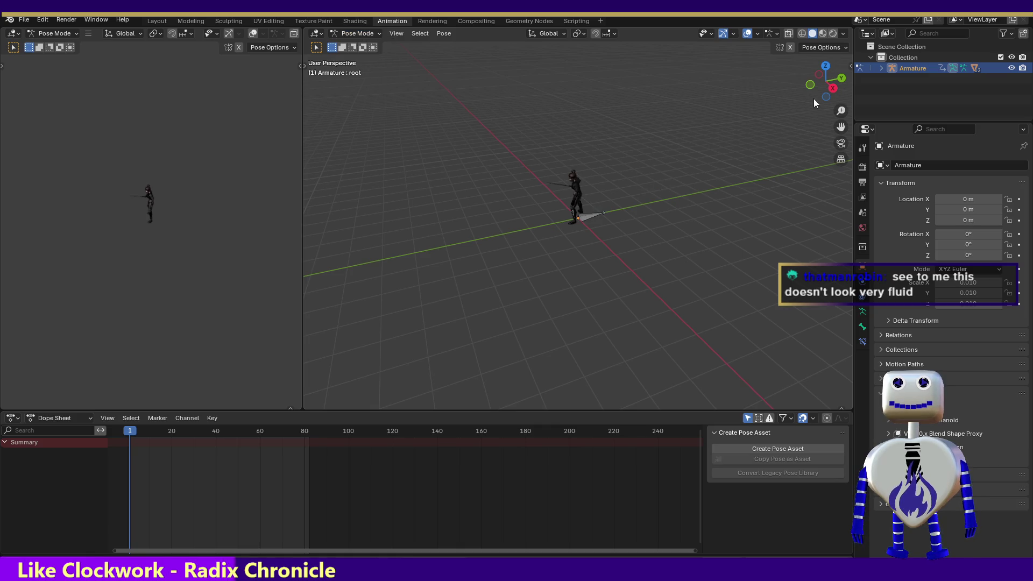
{"action": "left_click_drag", "start_coordinate": [841, 110], "coordinate": [841, 151]}
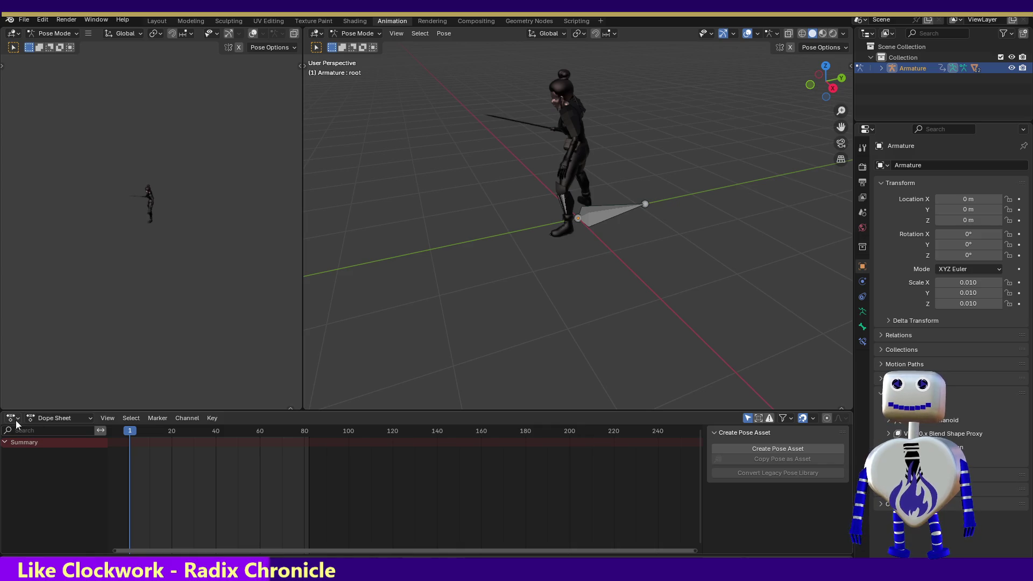
{"action": "left_click", "coordinate": [32, 418]}
- Switch the Dope Sheet to Action Editor, load Armature.001|Back to Front Slash, and play it
{"action": "left_click", "coordinate": [45, 459]}
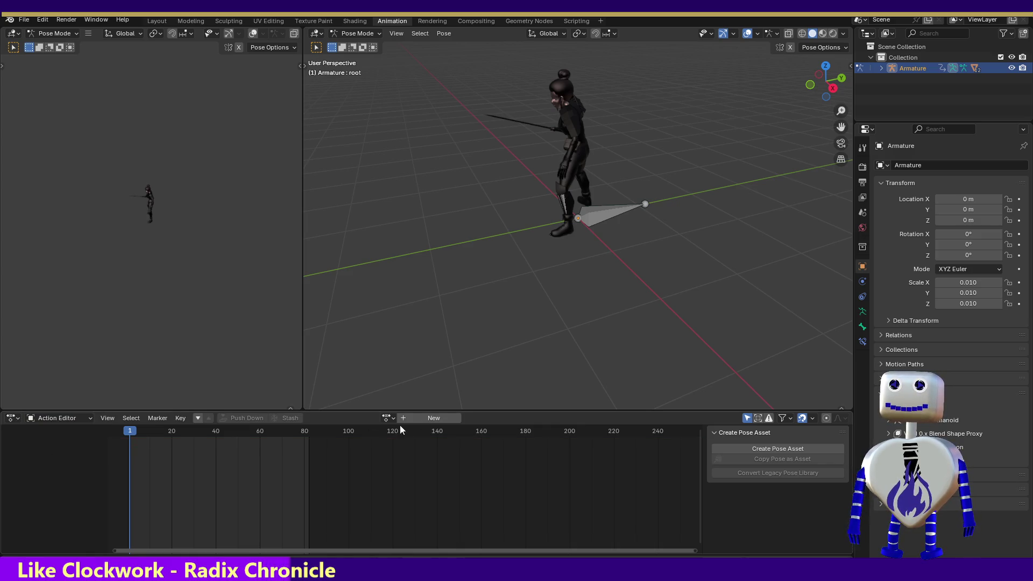
{"action": "left_click", "coordinate": [387, 419]}
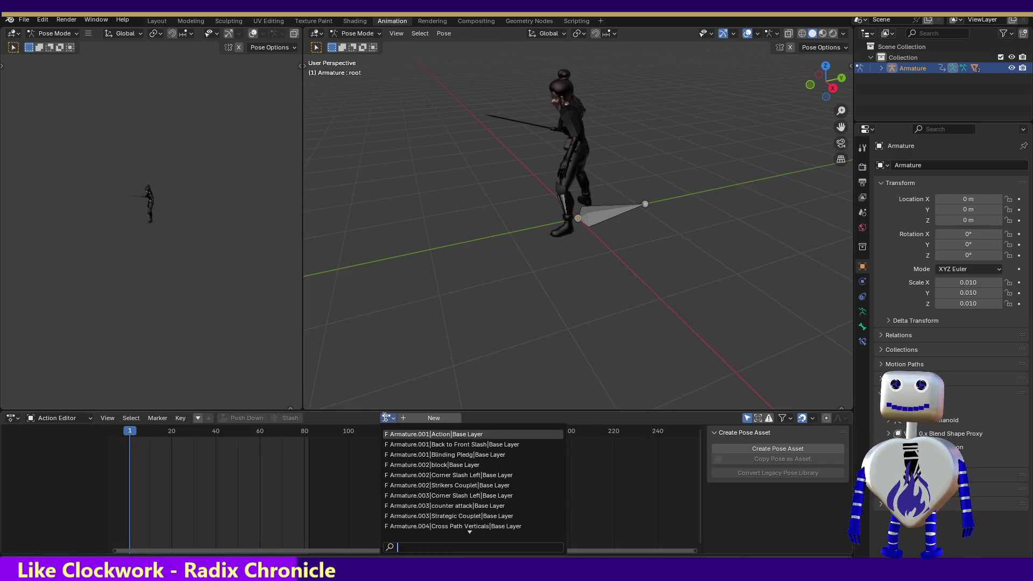
{"action": "left_click", "coordinate": [453, 445]}
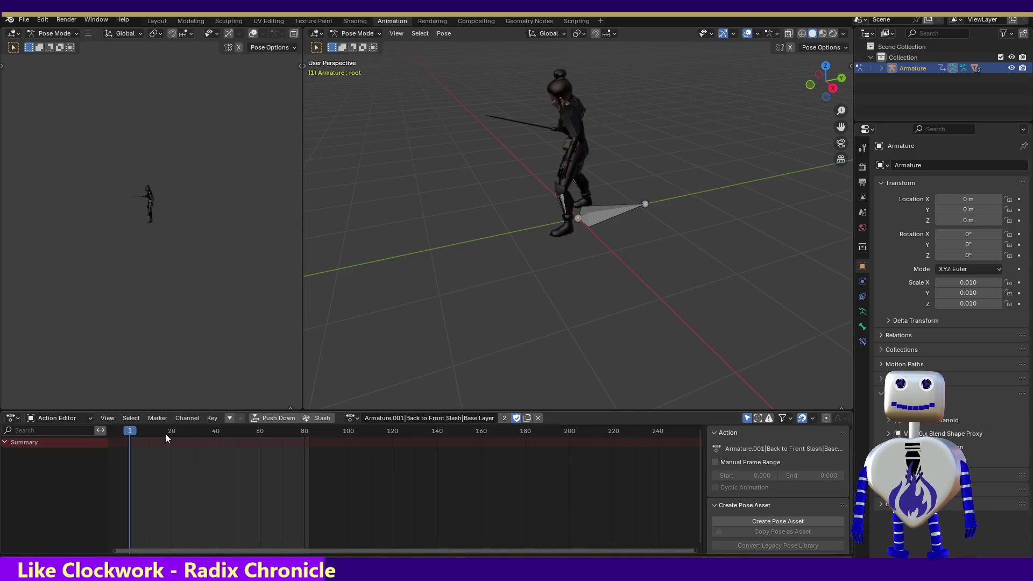
{"action": "left_click", "coordinate": [594, 221]}
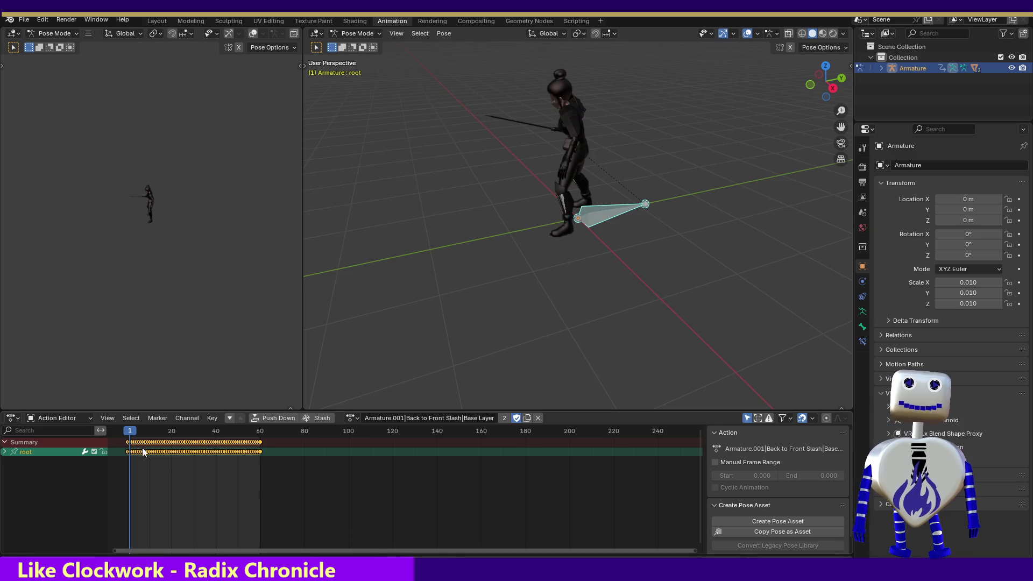
{"action": "left_click_drag", "start_coordinate": [129, 432], "coordinate": [267, 434]}
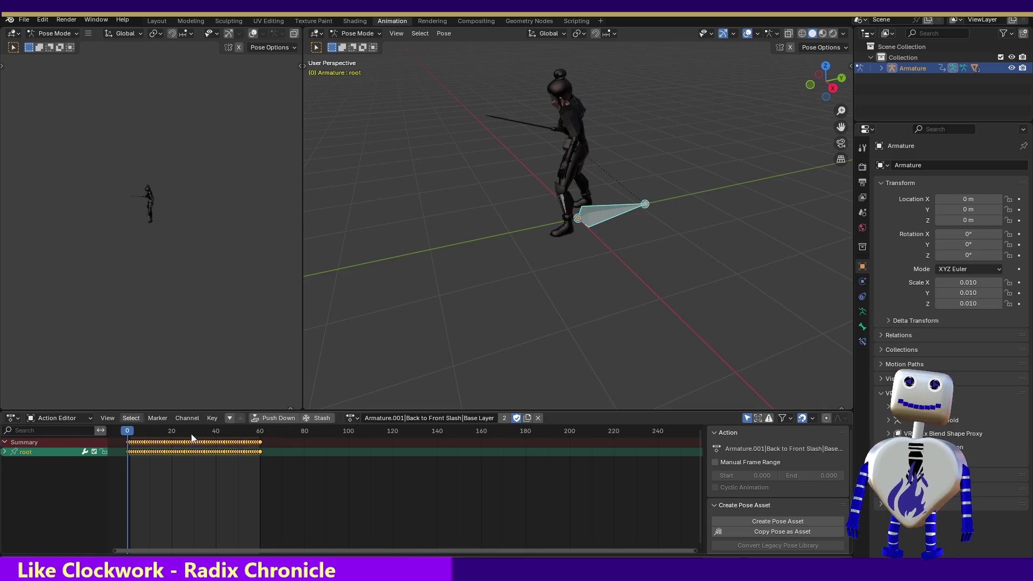
{"action": "key", "text": "space"}
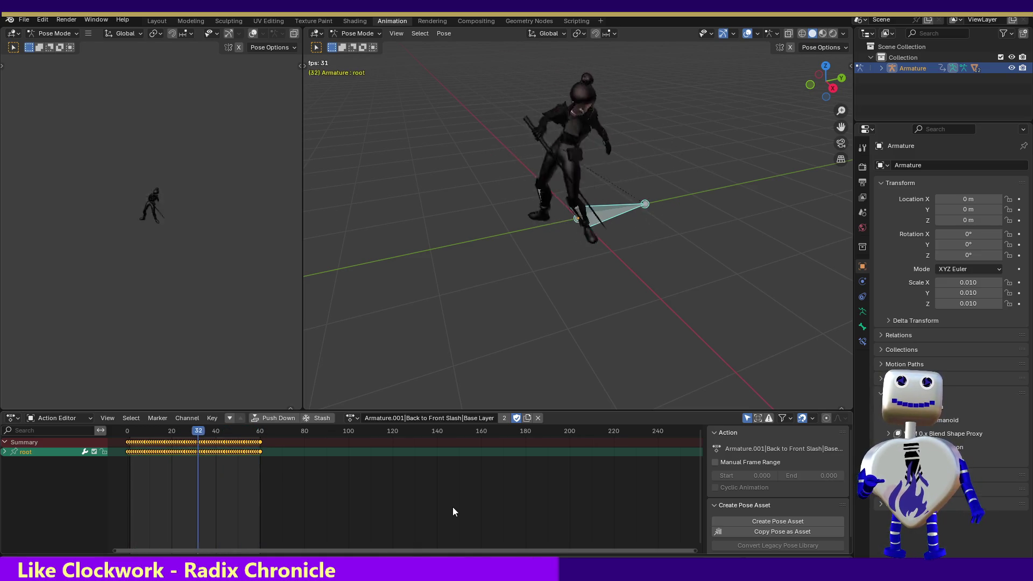
{"action": "left_click", "coordinate": [352, 417]}
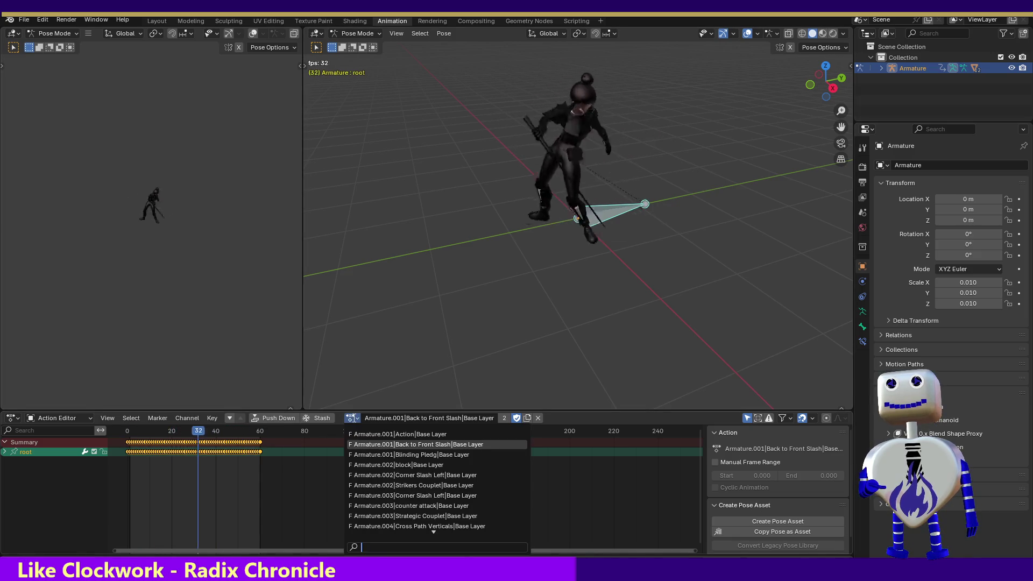
- Load Armature.001|Blinding Pledg, scrub to frame 28, and play it back
{"action": "left_click", "coordinate": [364, 455]}
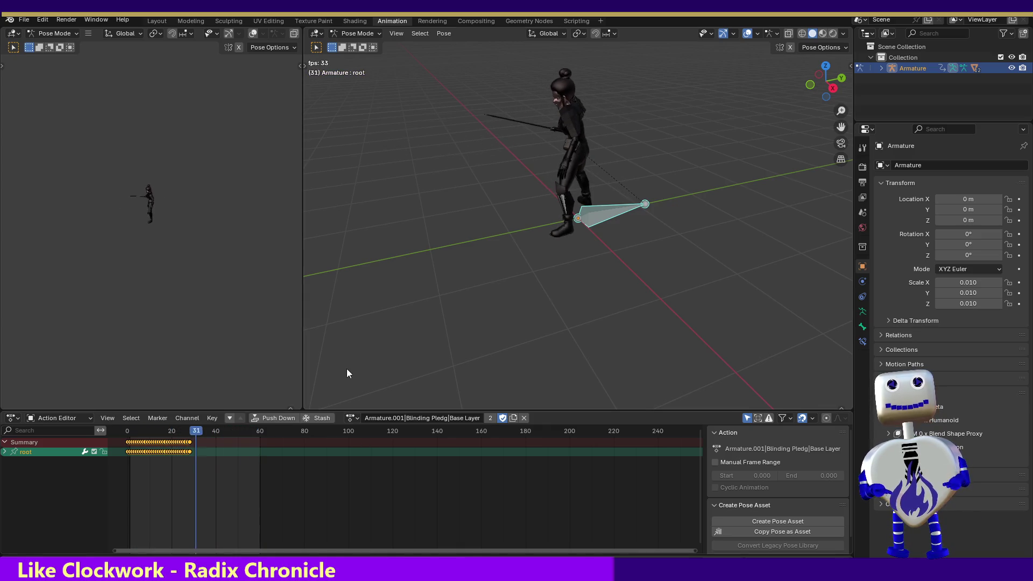
{"action": "key", "text": "Escape"}
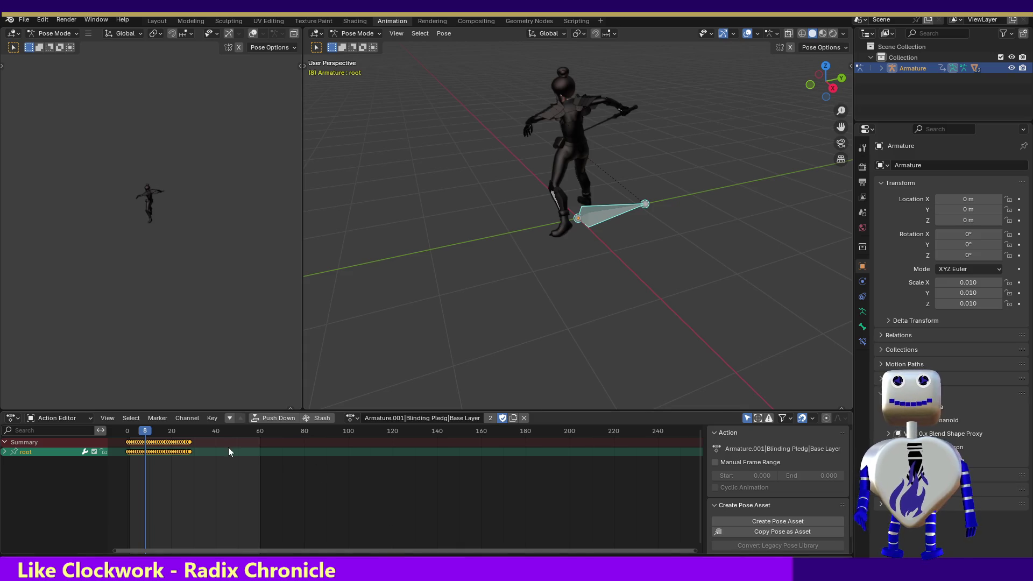
{"action": "left_click_drag", "start_coordinate": [154, 430], "coordinate": [189, 437]}
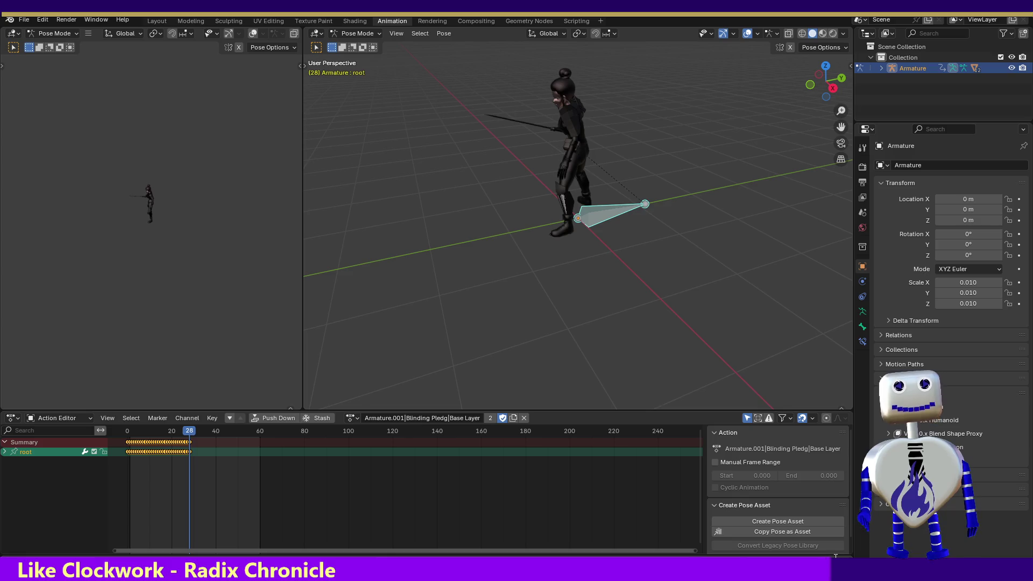
{"action": "key", "text": "space"}
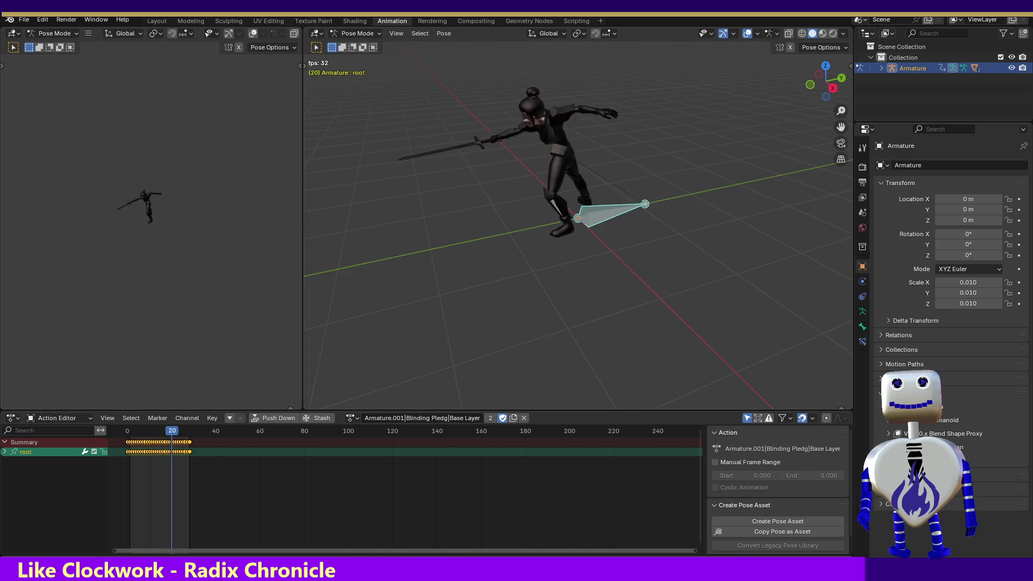
- Try the block action, preview Corner Slash Left, then assign Strategic Couplet
{"action": "left_click", "coordinate": [351, 418]}
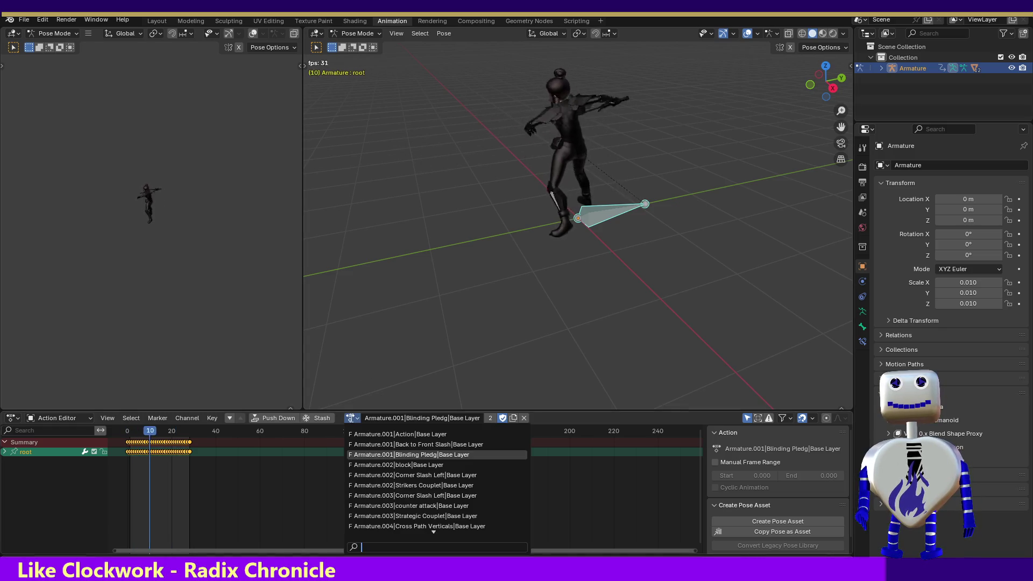
{"action": "left_click", "coordinate": [386, 464]}
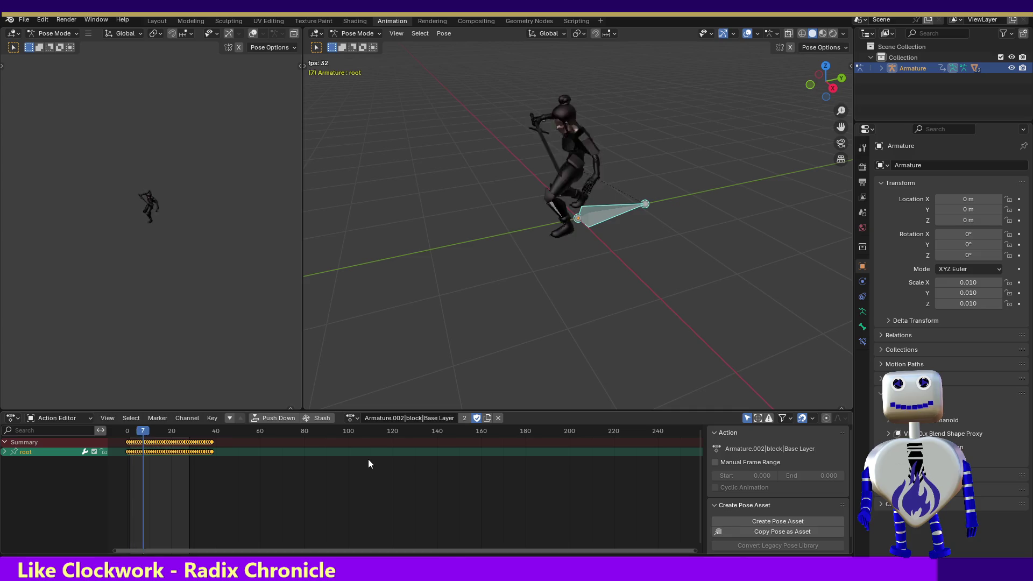
{"action": "left_click", "coordinate": [351, 419]}
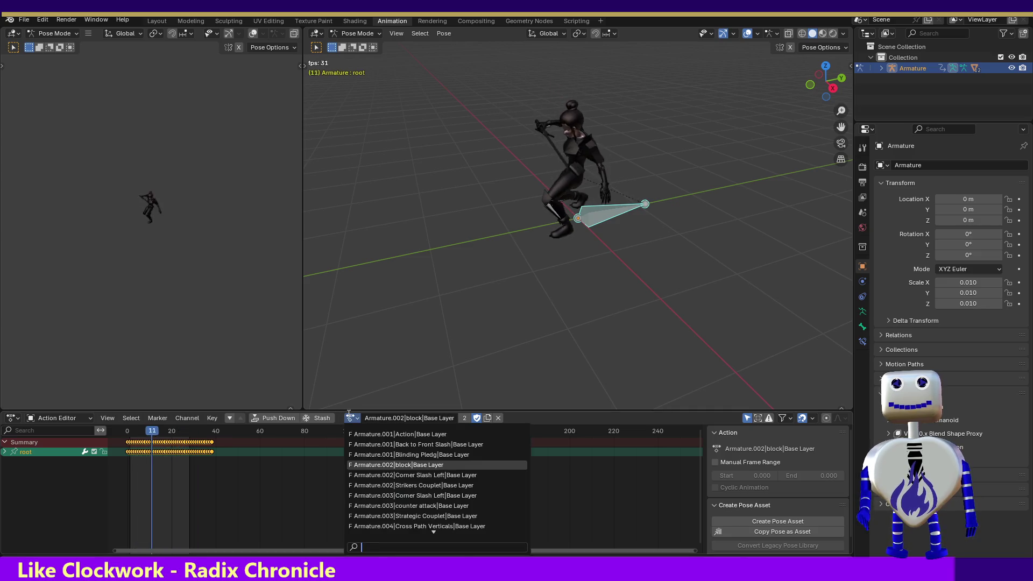
{"action": "left_click", "coordinate": [406, 476]}
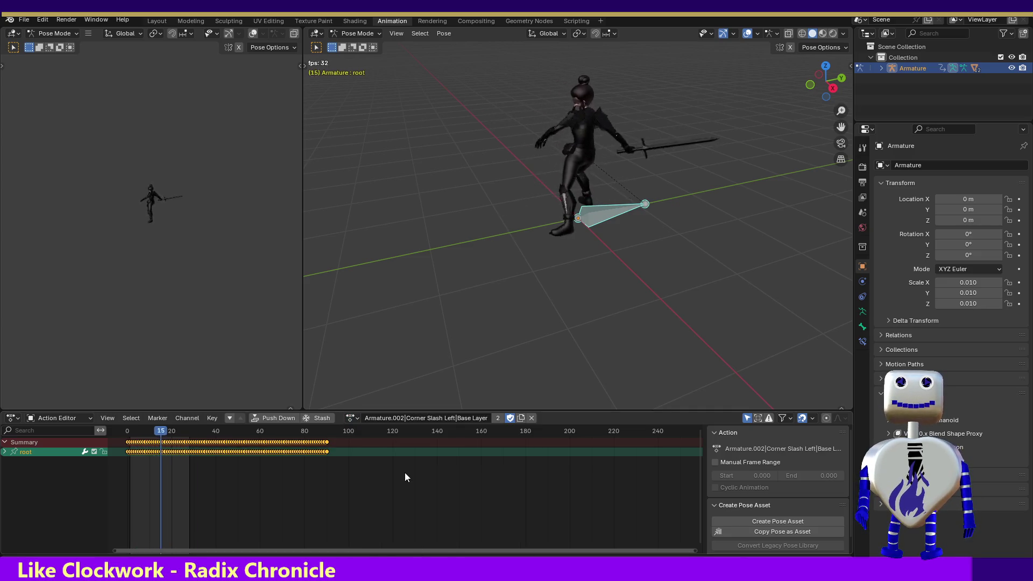
{"action": "key", "text": "space"}
{"action": "mouse_move", "coordinate": [144, 434]}
{"action": "left_mouse_down"}
{"action": "mouse_move", "coordinate": [341, 449]}
{"action": "mouse_move", "coordinate": [328, 445]}
{"action": "left_mouse_up"}
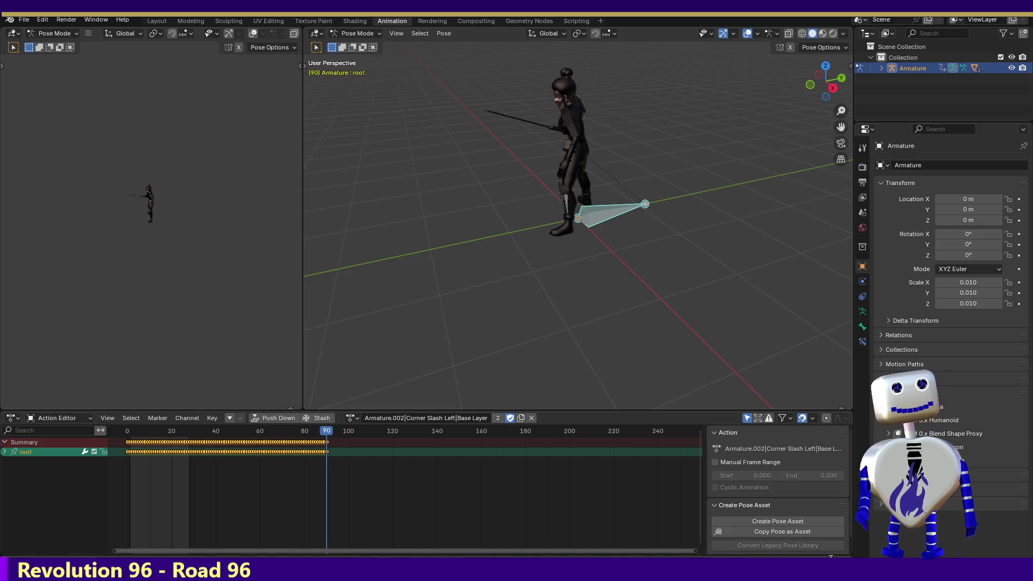
{"action": "key", "text": "space"}
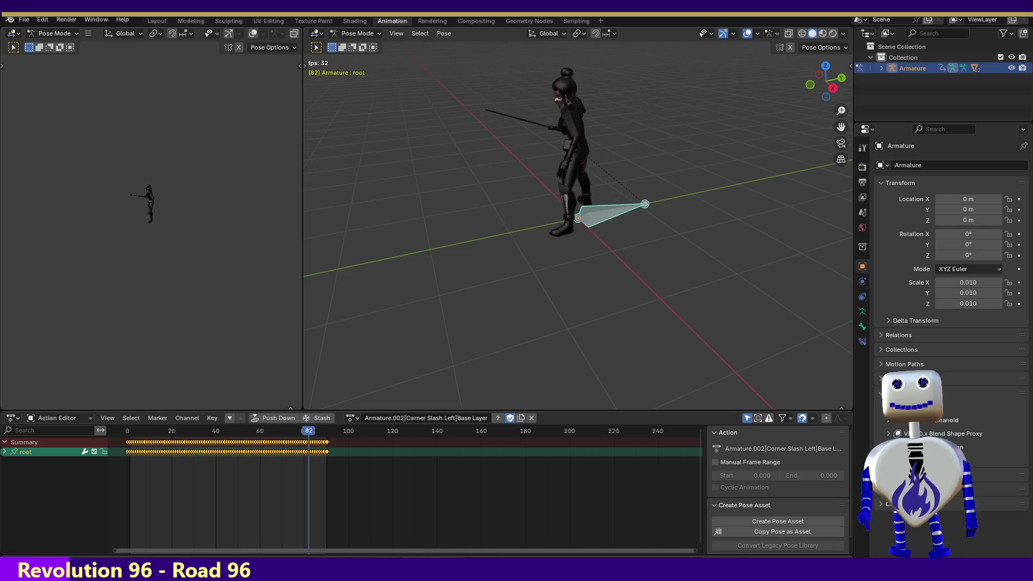
{"action": "key", "text": "space"}
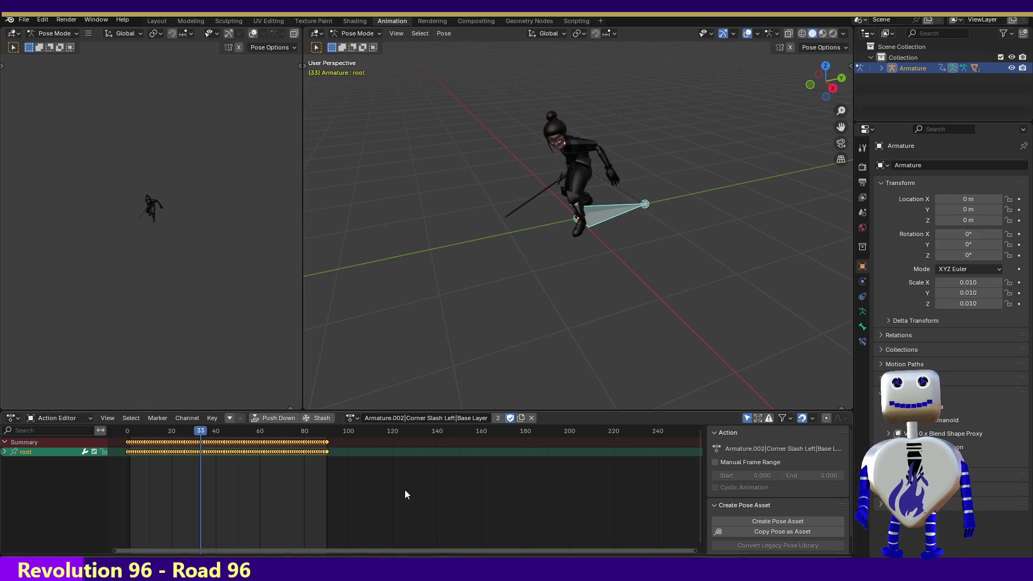
{"action": "left_click", "coordinate": [351, 419]}
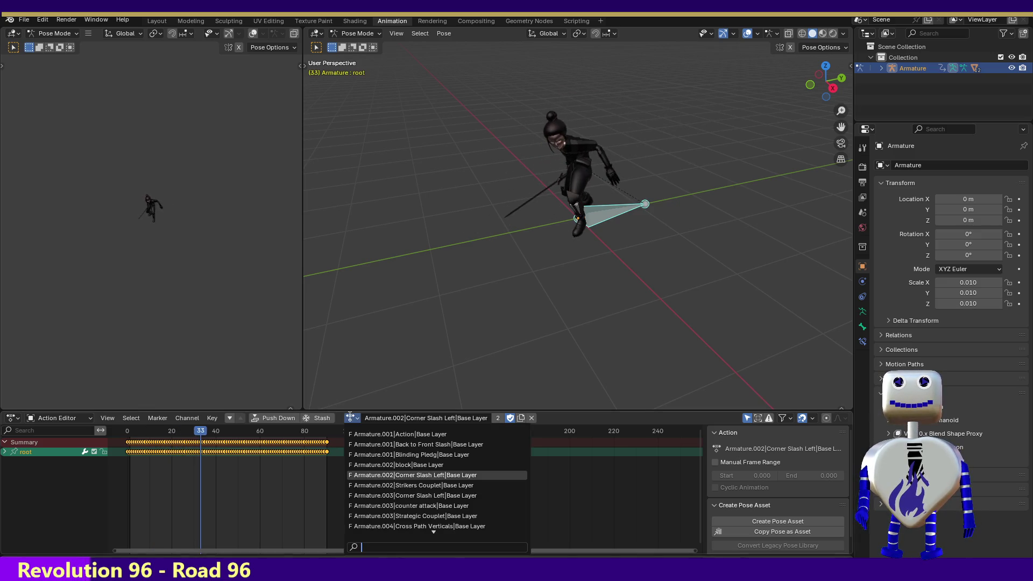
{"action": "left_click", "coordinate": [407, 516]}
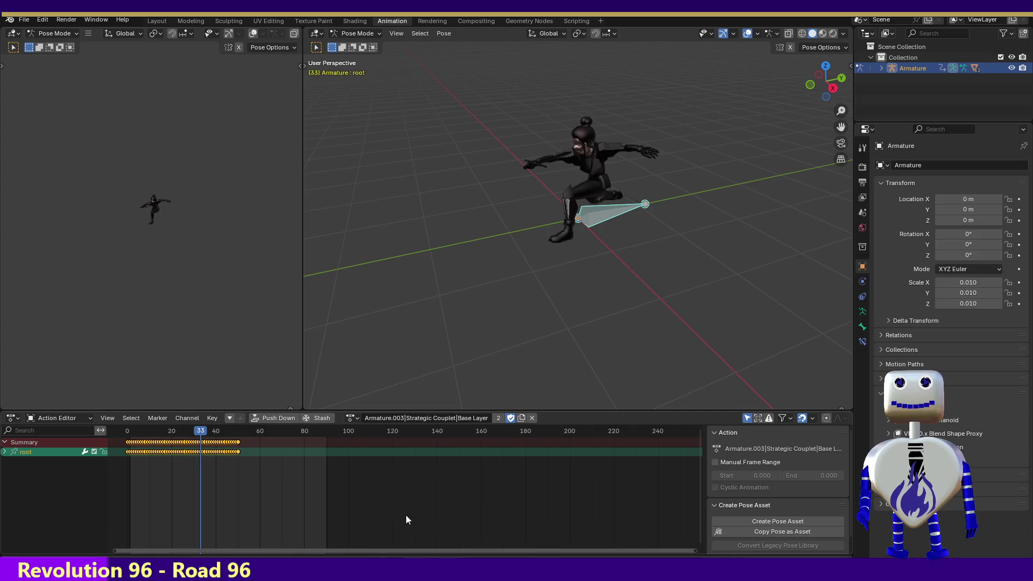
- Play Strategic Couplet, then load Armature.004|Cross Path Verticals and play it to frame 79
{"action": "left_click_drag", "start_coordinate": [205, 432], "coordinate": [238, 434]}
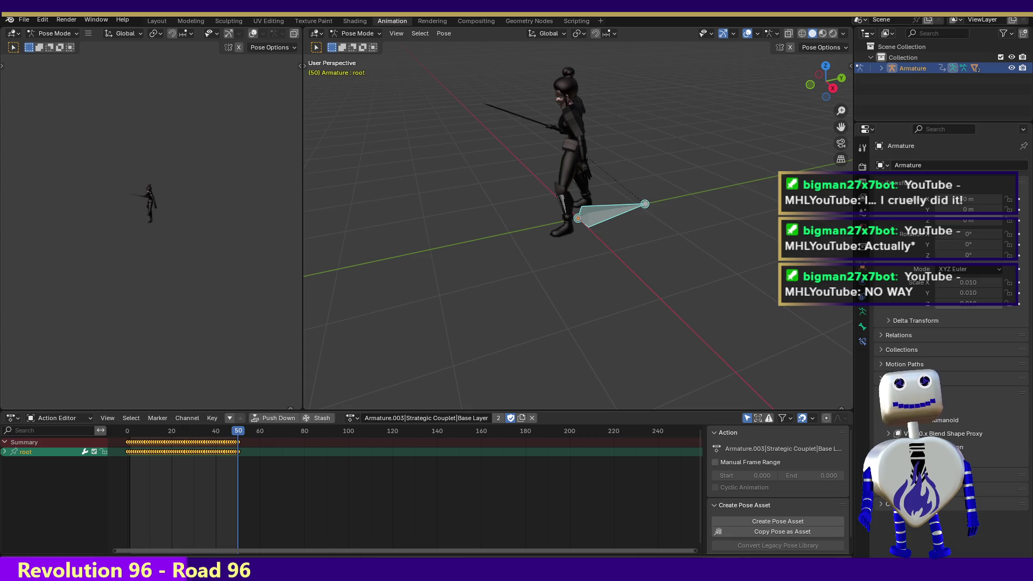
{"action": "key", "text": "space"}
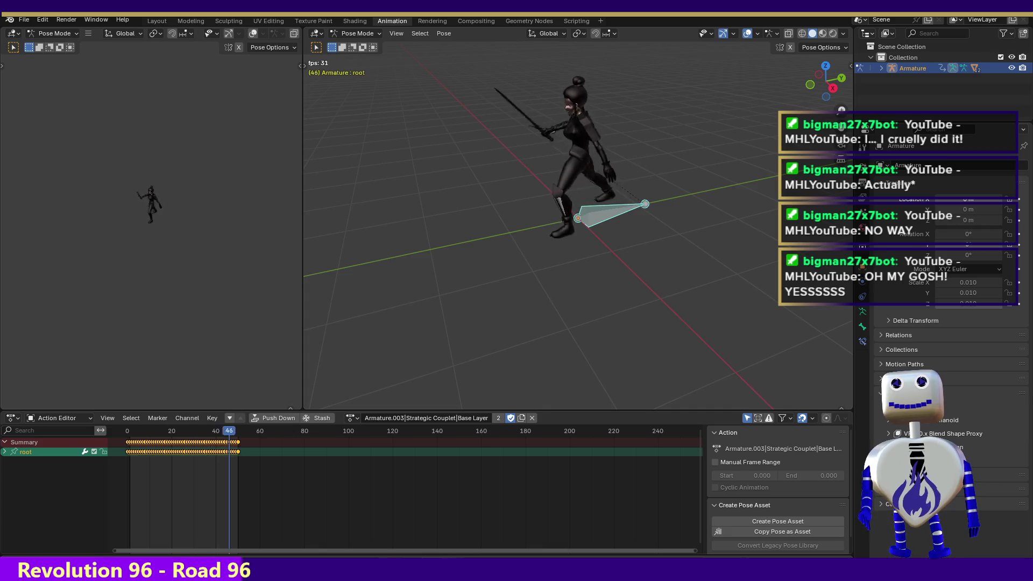
{"action": "left_click", "coordinate": [349, 417]}
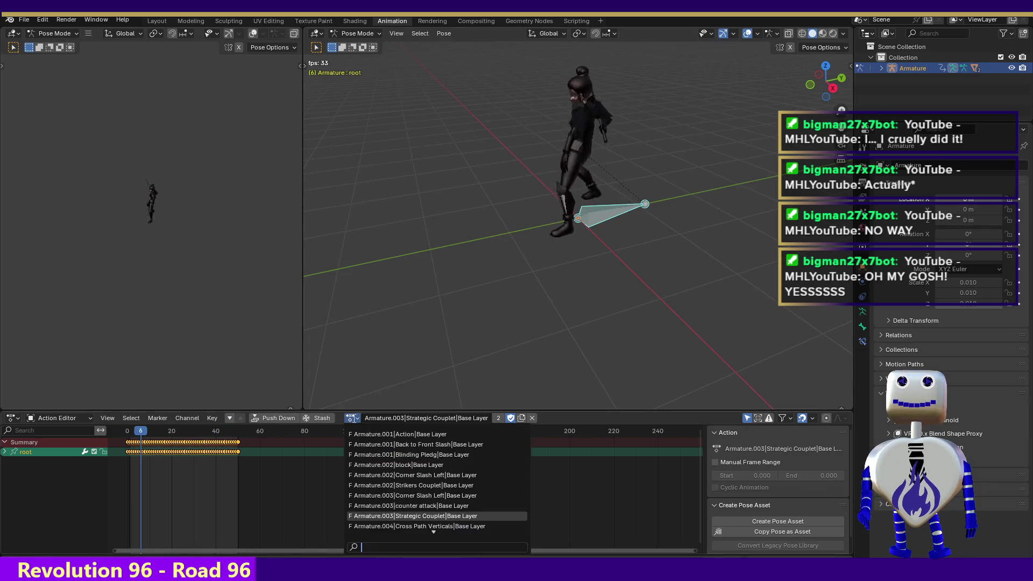
{"action": "left_click", "coordinate": [439, 526]}
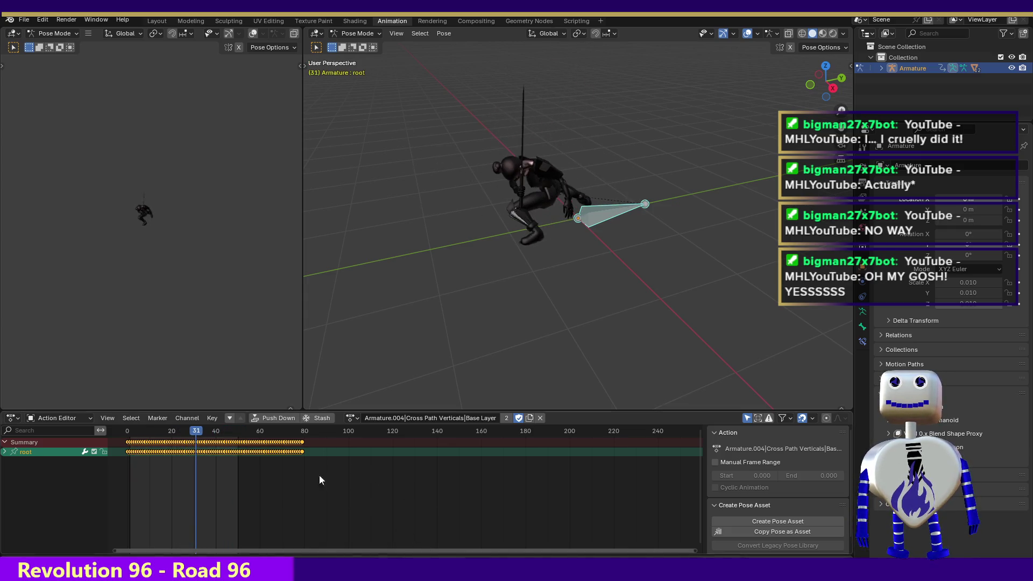
{"action": "left_click_drag", "start_coordinate": [205, 435], "coordinate": [301, 437]}
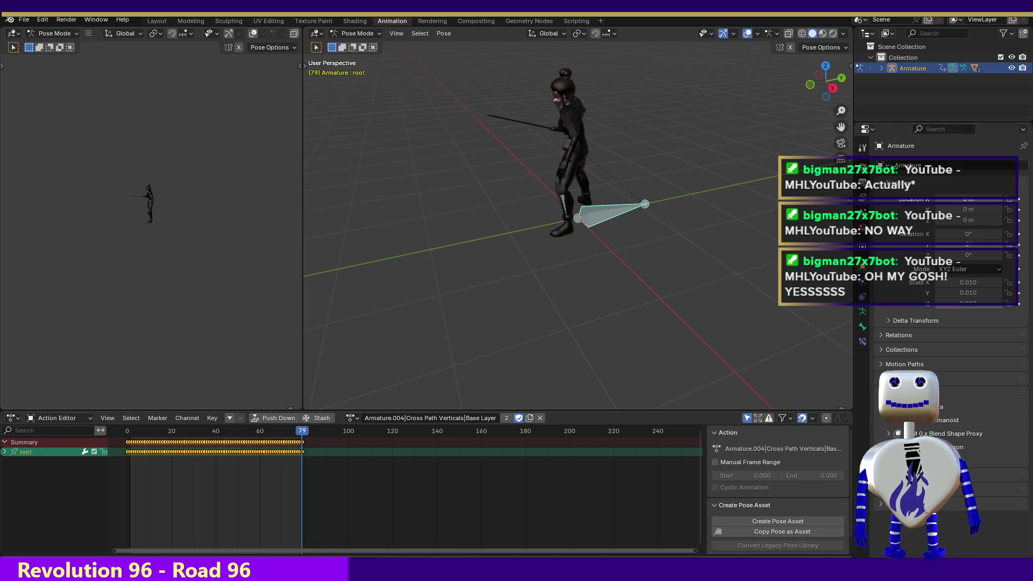
{"action": "key", "text": "space"}
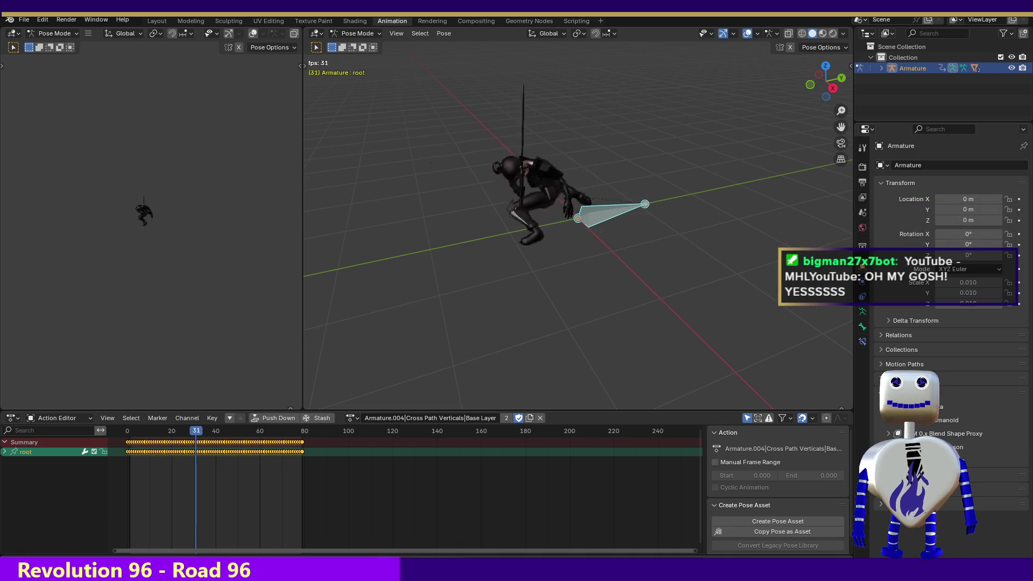
{"action": "left_click", "coordinate": [353, 417]}
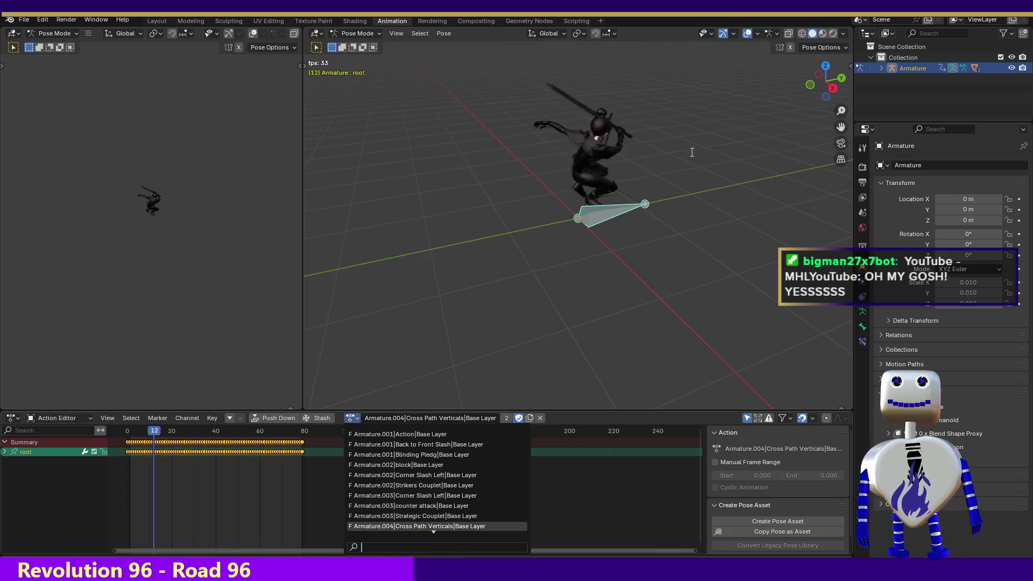
- Face the character's front, preview X-Path Verticals to frame 99, then assign Brilliance Couplet
{"action": "mouse_move", "coordinate": [826, 80]}
{"action": "left_mouse_down"}
{"action": "mouse_move", "coordinate": [791, 88]}
{"action": "mouse_move", "coordinate": [810, 88]}
{"action": "left_mouse_up"}
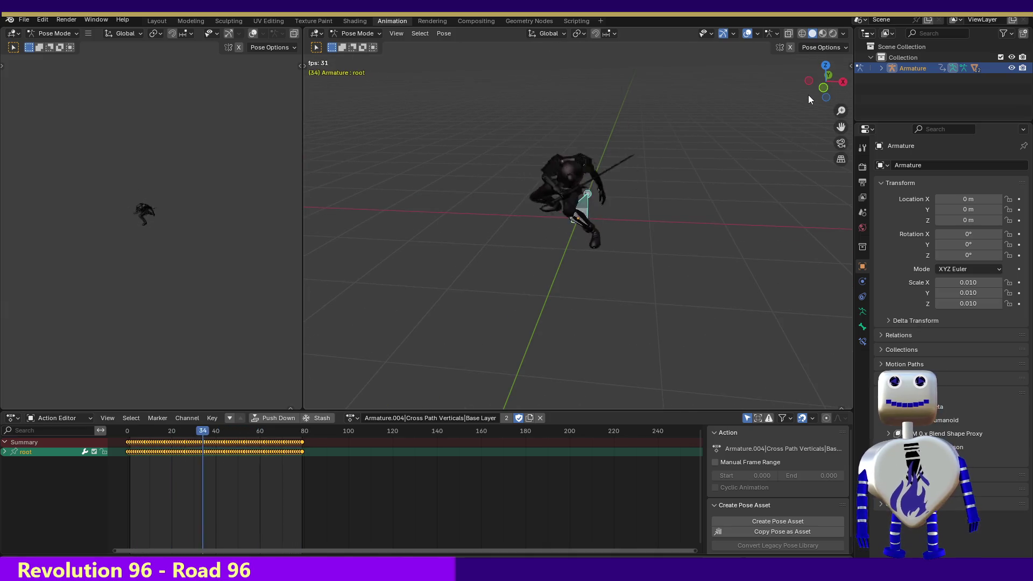
{"action": "left_click", "coordinate": [358, 421]}
{"action": "scroll", "coordinate": [473, 506], "scroll_direction": "down", "scroll_amount": 12}
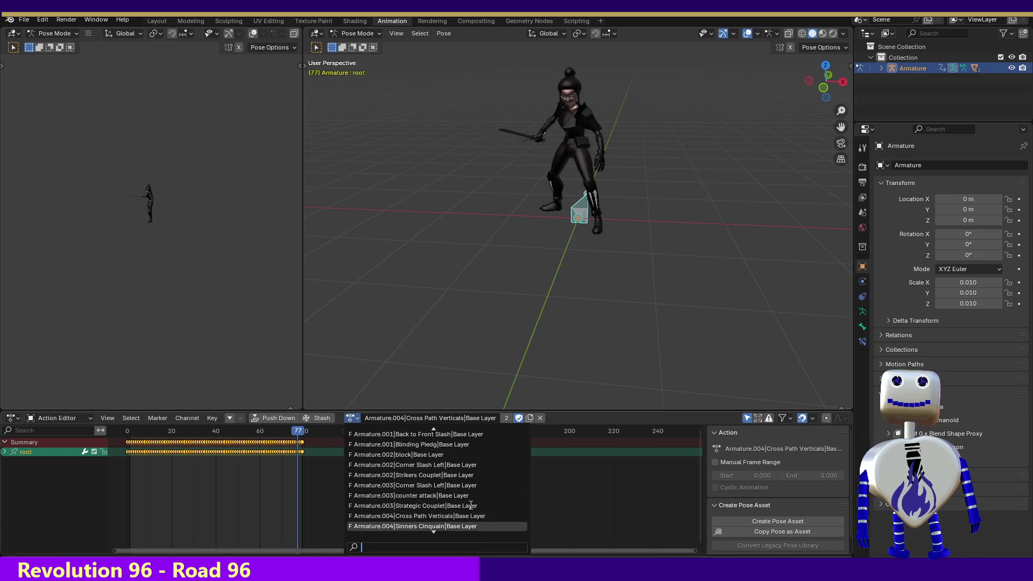
{"action": "scroll", "coordinate": [471, 505], "scroll_direction": "down", "scroll_amount": 5}
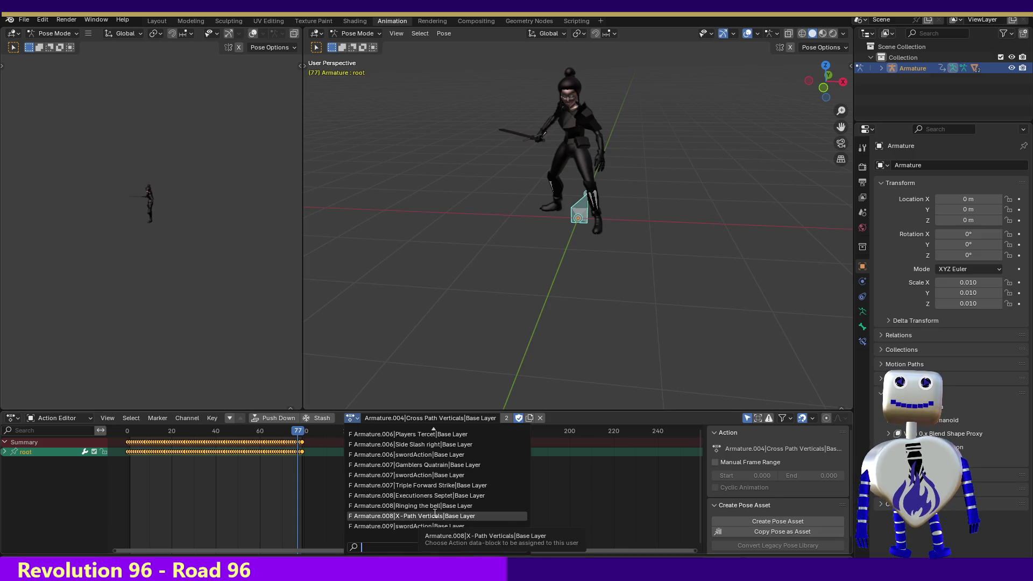
{"action": "left_click", "coordinate": [436, 516]}
{"action": "left_click_drag", "start_coordinate": [293, 435], "coordinate": [346, 435]}
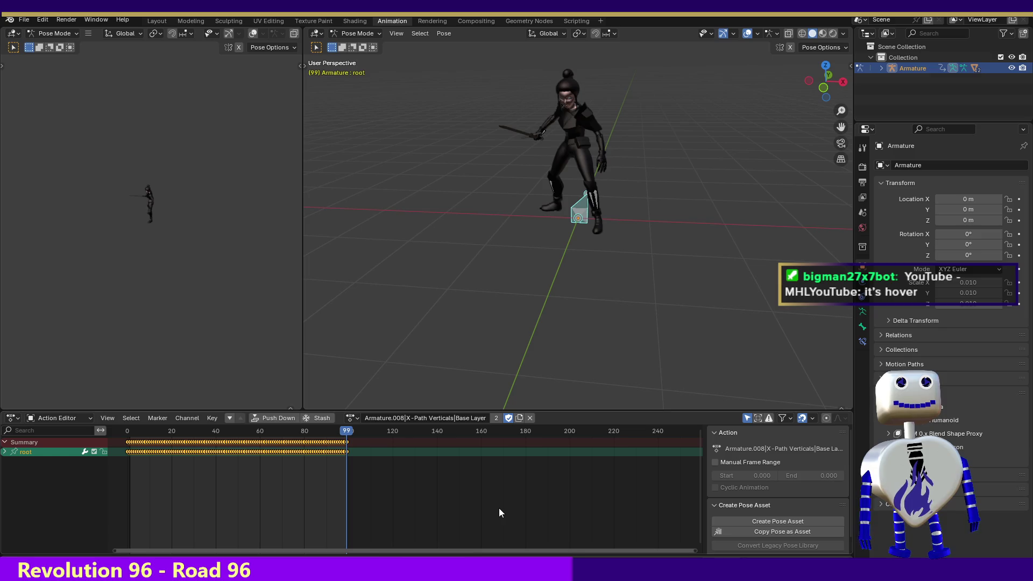
{"action": "key", "text": "space"}
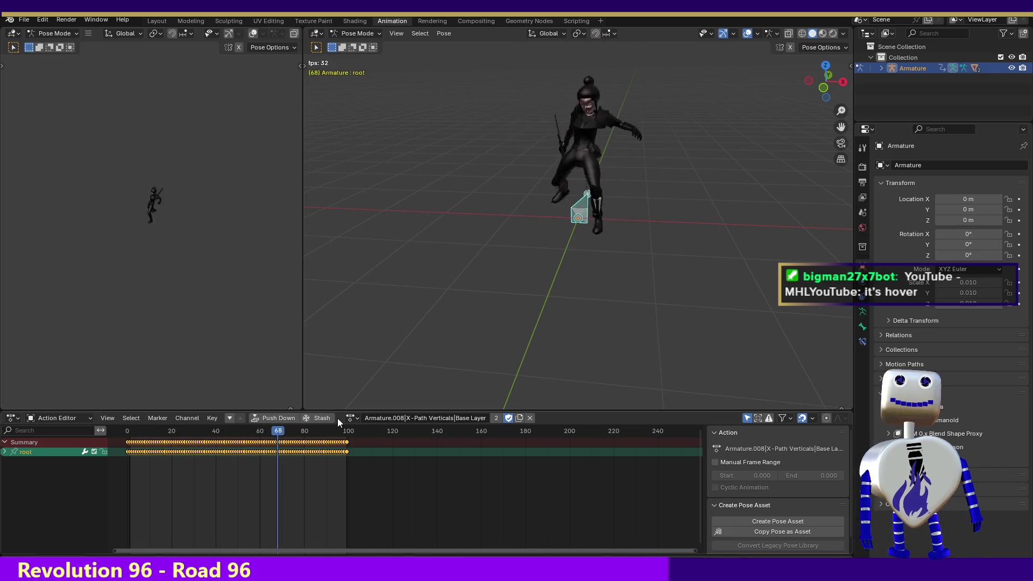
{"action": "key", "text": "space"}
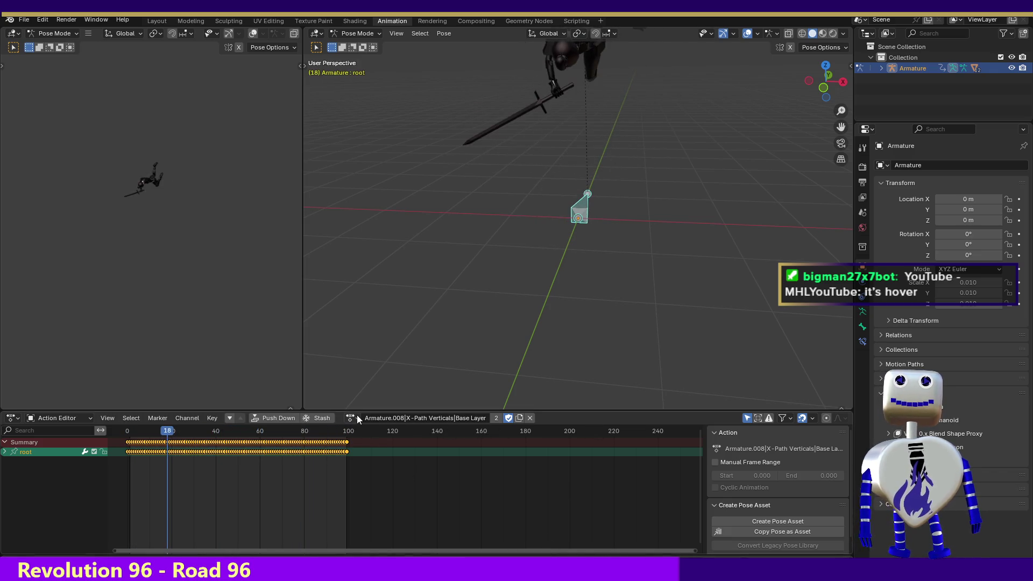
{"action": "left_click", "coordinate": [353, 420]}
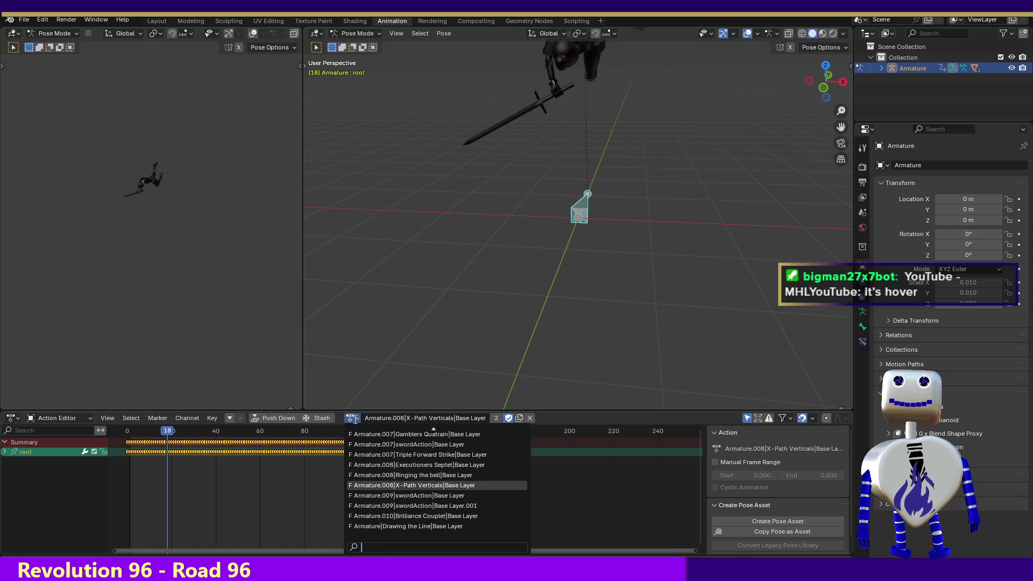
{"action": "left_click", "coordinate": [442, 516]}
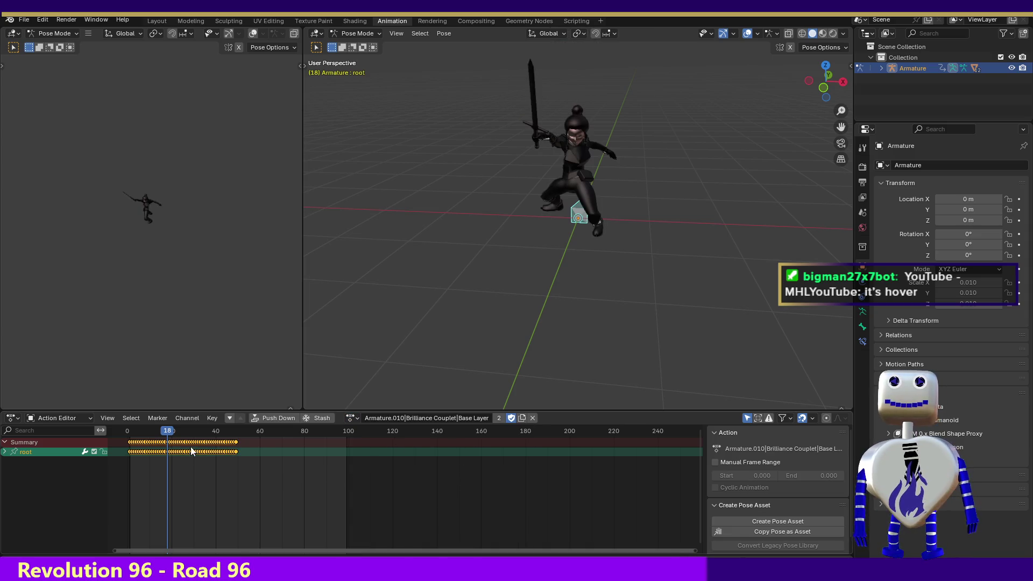
- Scrub Brilliance Couplet, set the end frame to 49, and play the loop
{"action": "mouse_move", "coordinate": [180, 440]}
{"action": "left_mouse_down"}
{"action": "mouse_move", "coordinate": [234, 442]}
{"action": "mouse_move", "coordinate": [150, 423]}
{"action": "mouse_move", "coordinate": [238, 442]}
{"action": "left_mouse_up"}
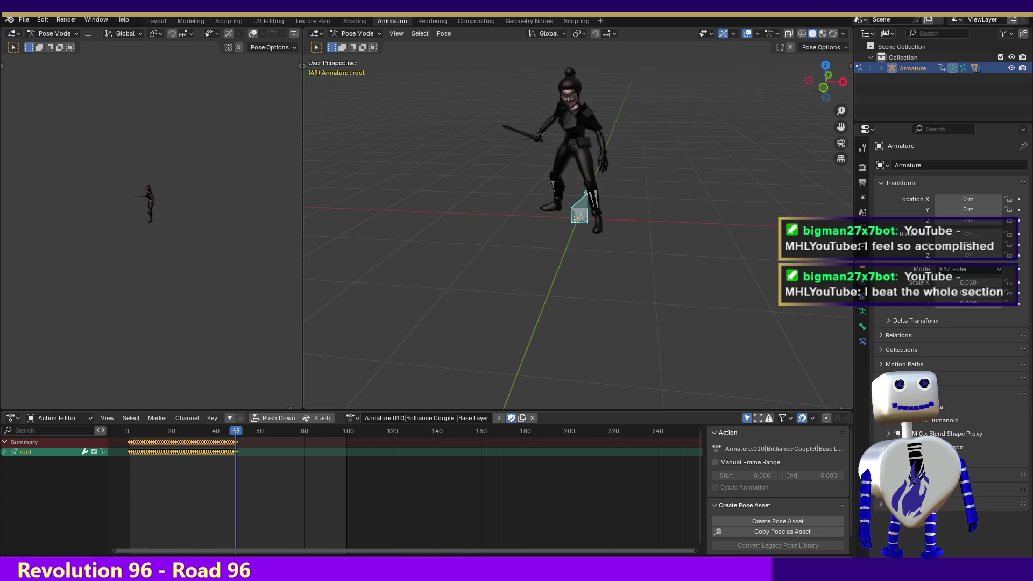
{"action": "key", "text": "ctrl+End"}
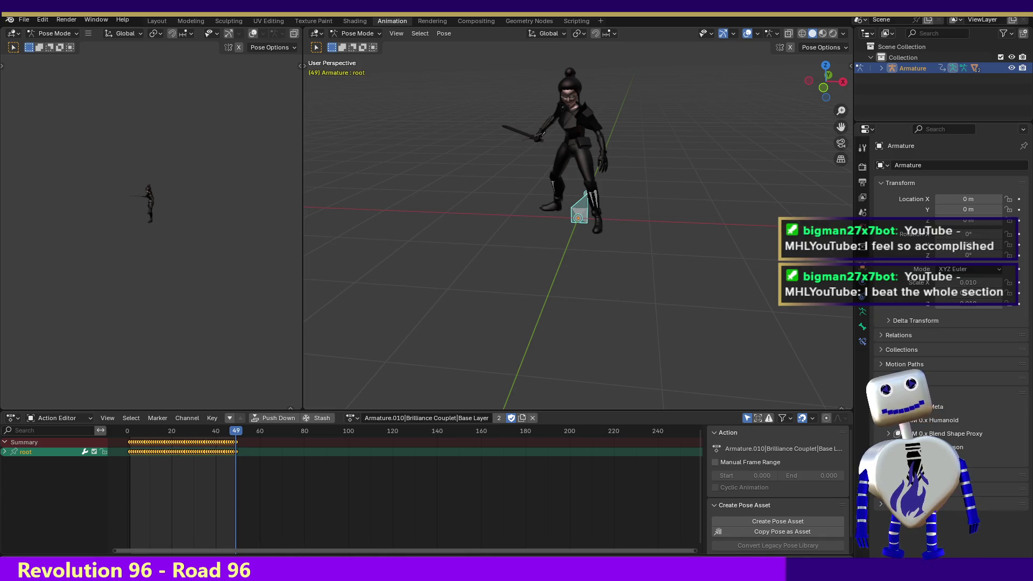
{"action": "key", "text": "space"}
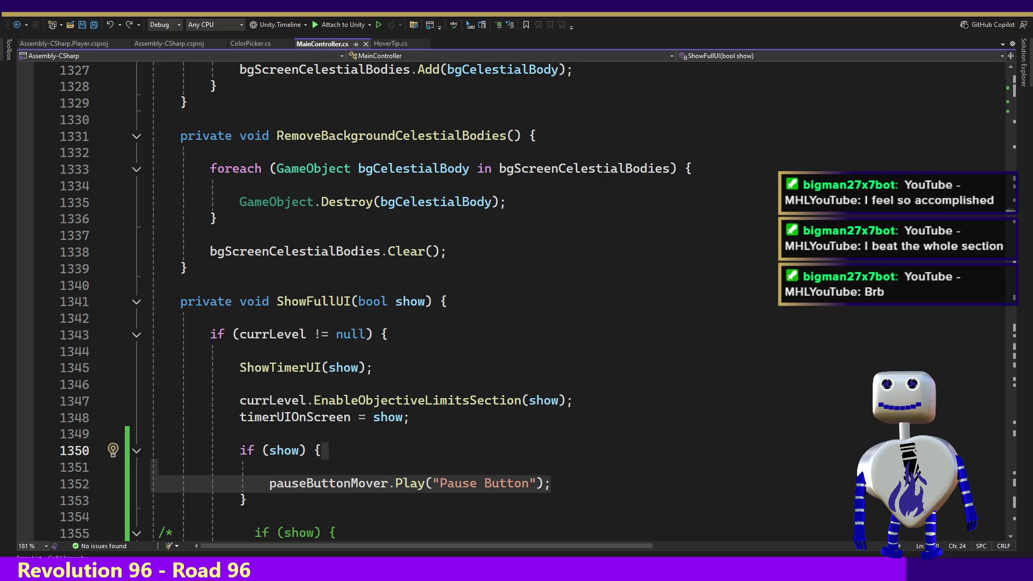
- Back in Blender, select the spear-wielder's armature and switch to the Animation workspace
{"action": "key", "text": "alt+Tab"}
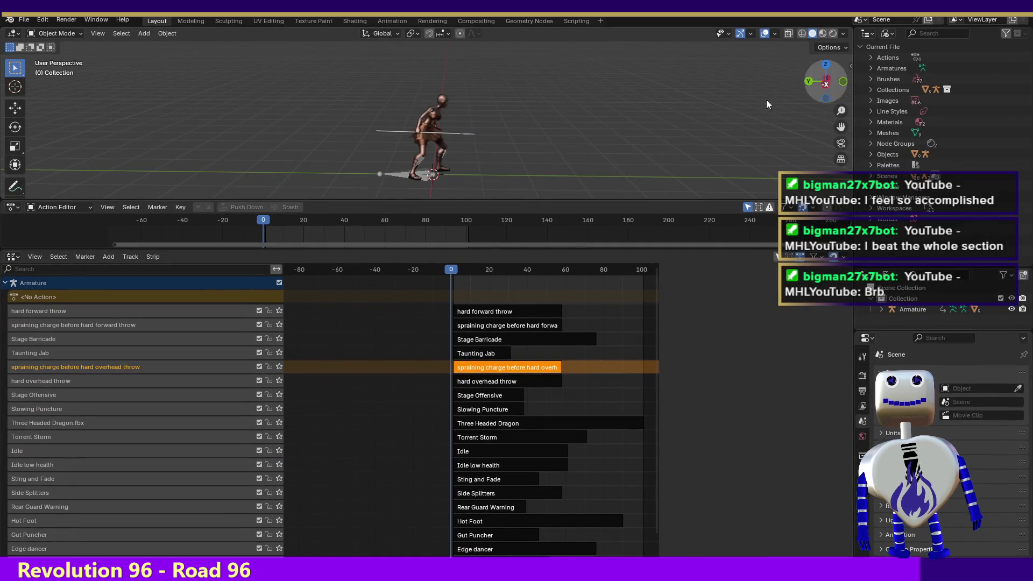
{"action": "left_click", "coordinate": [391, 172]}
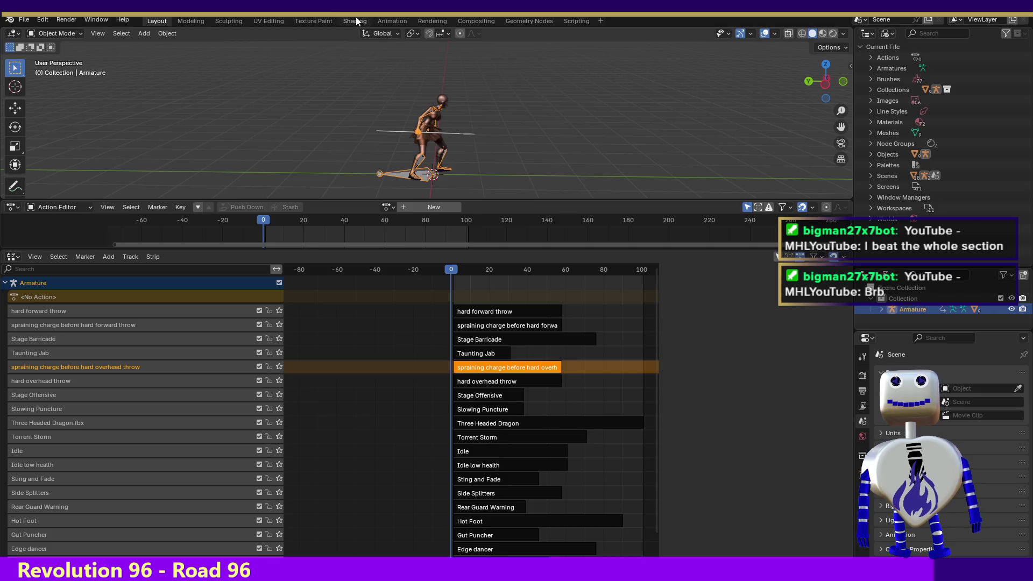
{"action": "left_click", "coordinate": [396, 21]}
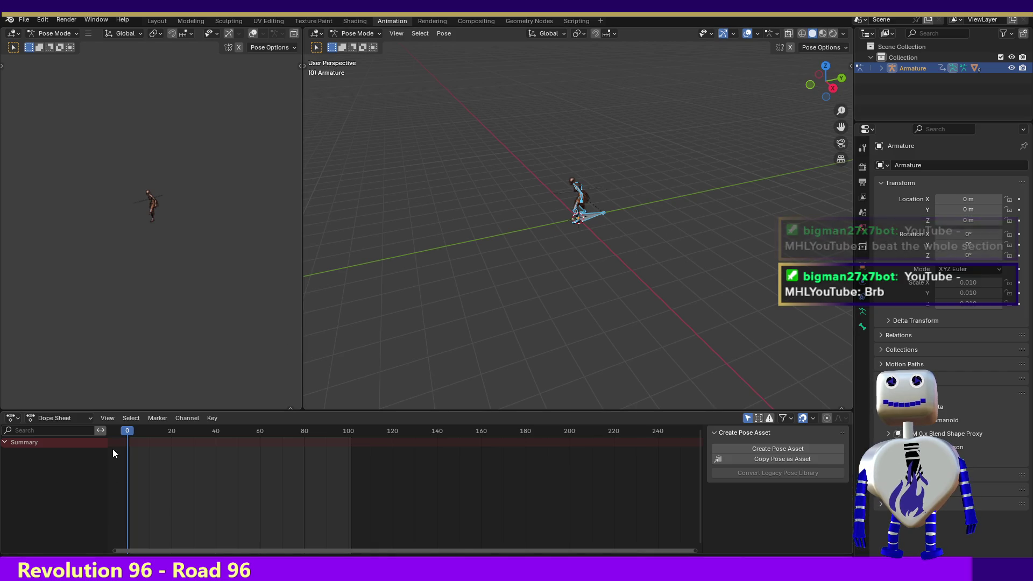
- Switch the timeline to the Action Editor and load the Block action onto the armature
{"action": "left_click", "coordinate": [31, 418]}
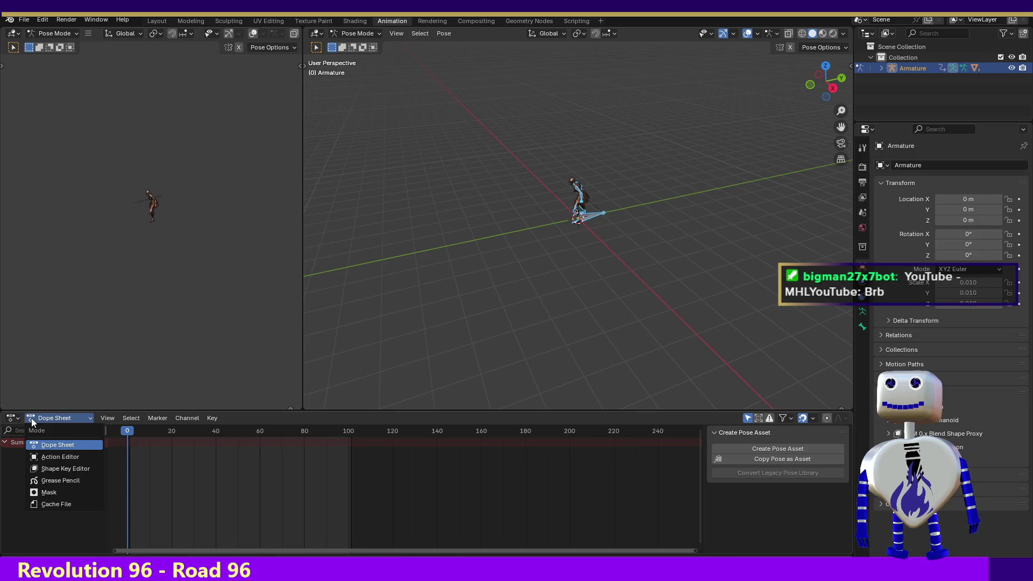
{"action": "left_click", "coordinate": [52, 457]}
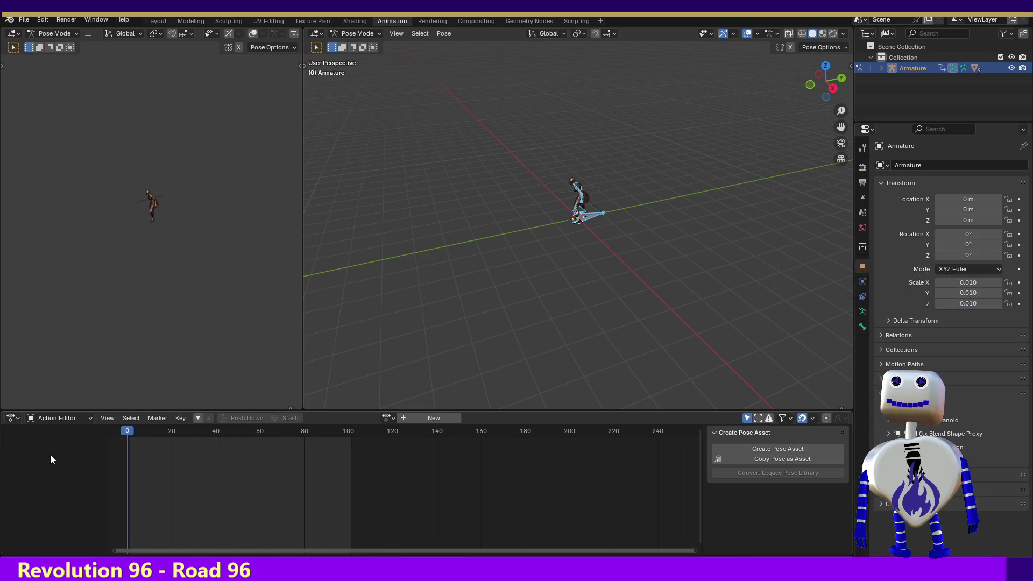
{"action": "left_click", "coordinate": [386, 419]}
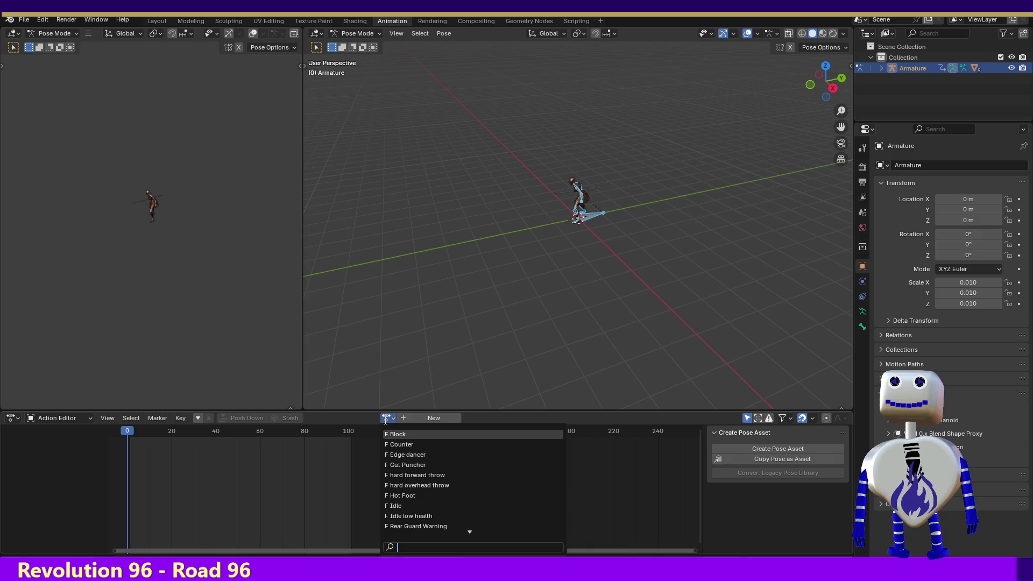
{"action": "left_click", "coordinate": [403, 438]}
{"action": "left_click", "coordinate": [151, 434]}
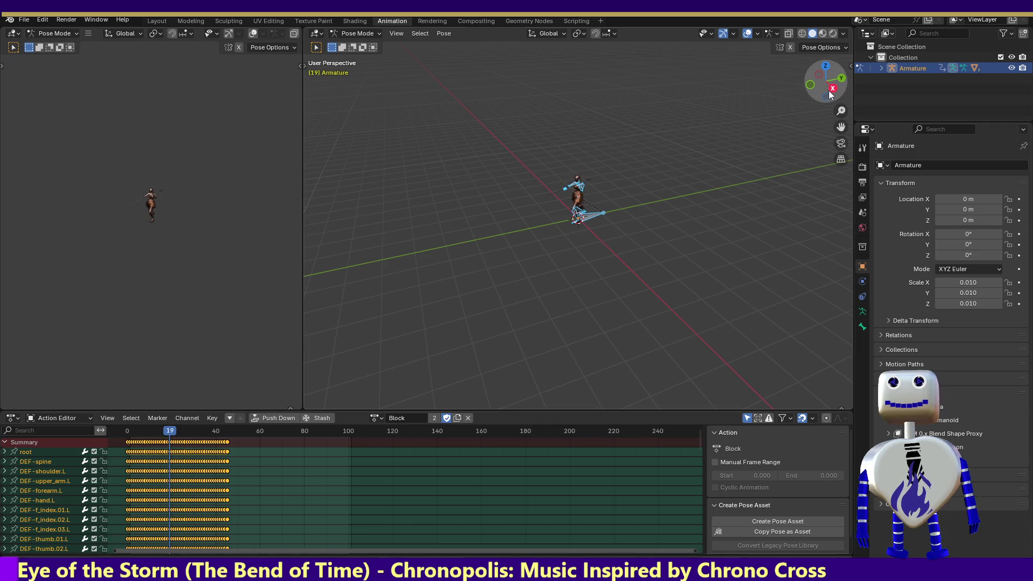
- Select only the root bone to show its Block keyframes, viewed from the front
{"action": "left_click", "coordinate": [796, 89]}
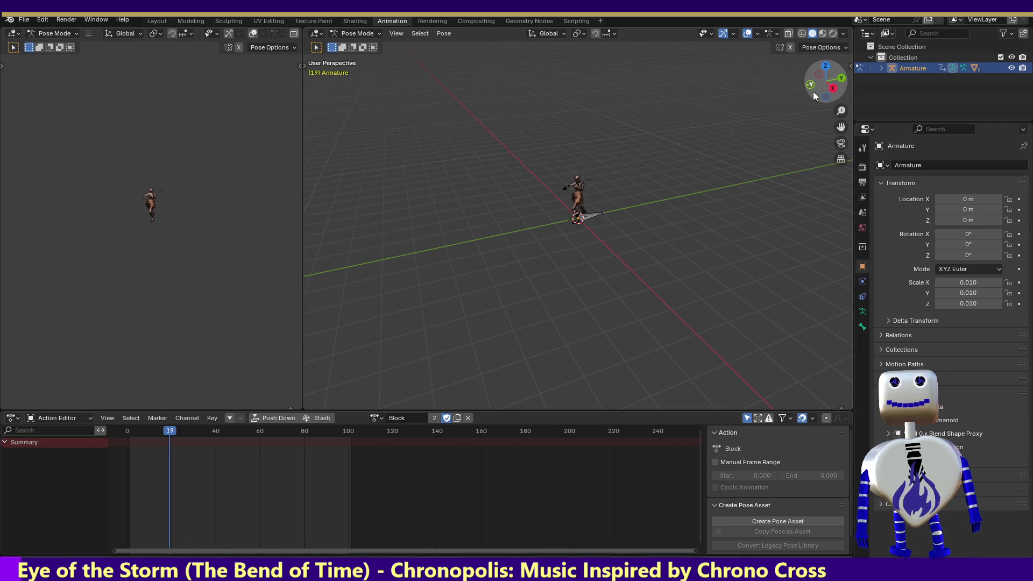
{"action": "left_click", "coordinate": [587, 218]}
{"action": "mouse_move", "coordinate": [809, 91]}
{"action": "left_mouse_down"}
{"action": "mouse_move", "coordinate": [840, 109]}
{"action": "mouse_move", "coordinate": [827, 189]}
{"action": "left_mouse_up"}
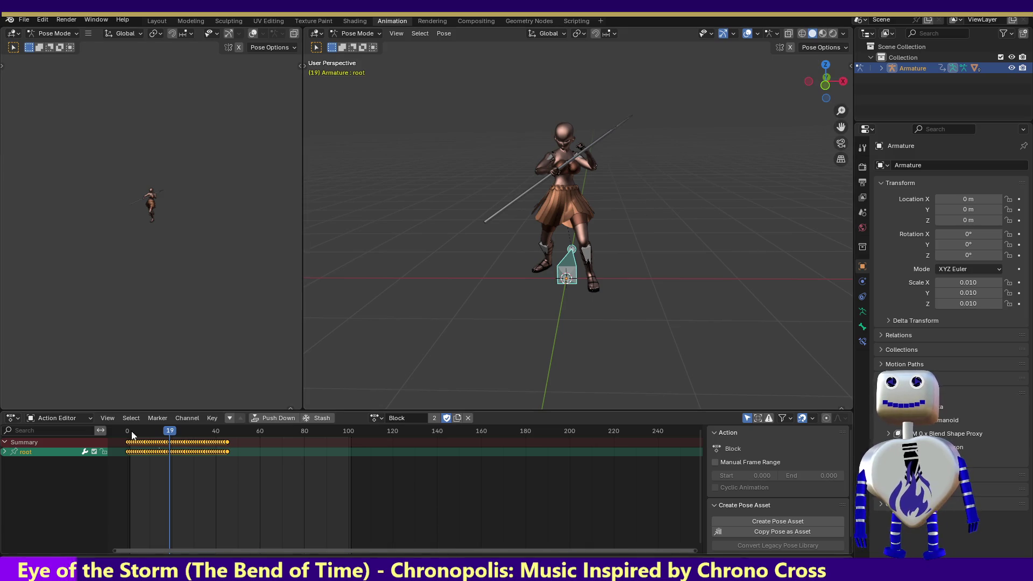
- Scrub the Block action to frame 45 and play it back
{"action": "left_click_drag", "start_coordinate": [168, 430], "coordinate": [228, 442]}
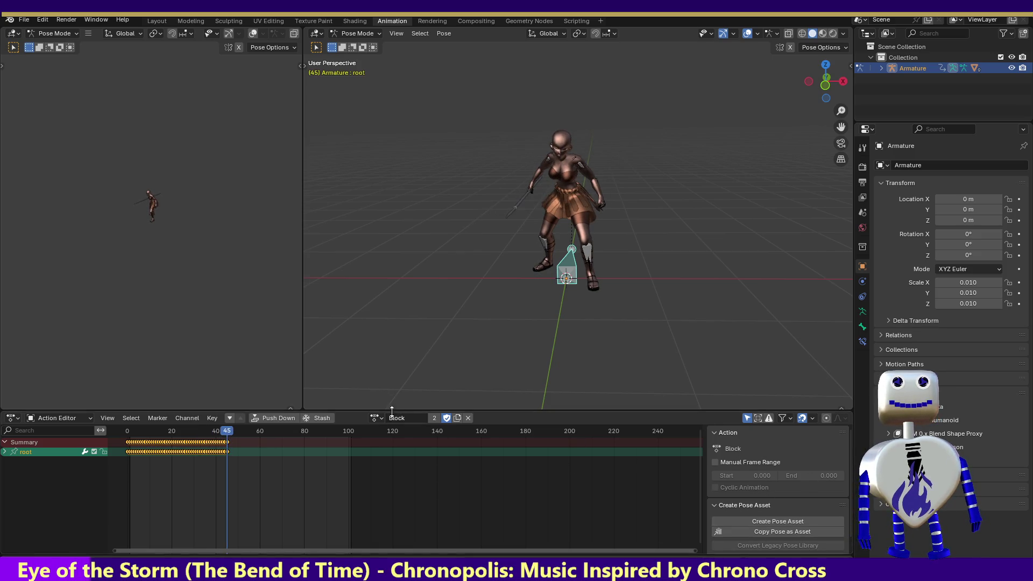
{"action": "left_click", "coordinate": [833, 531]}
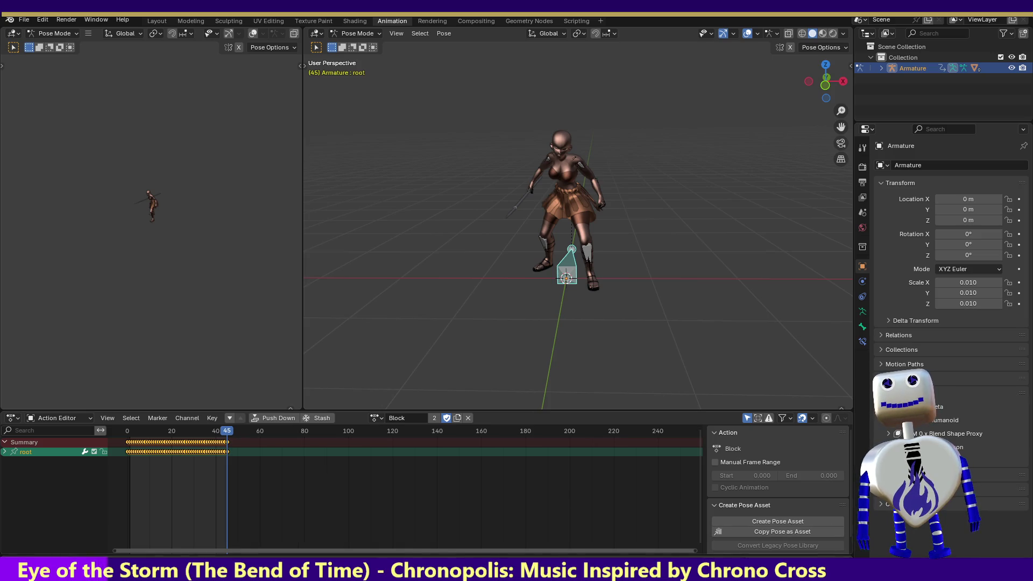
{"action": "key", "text": "space"}
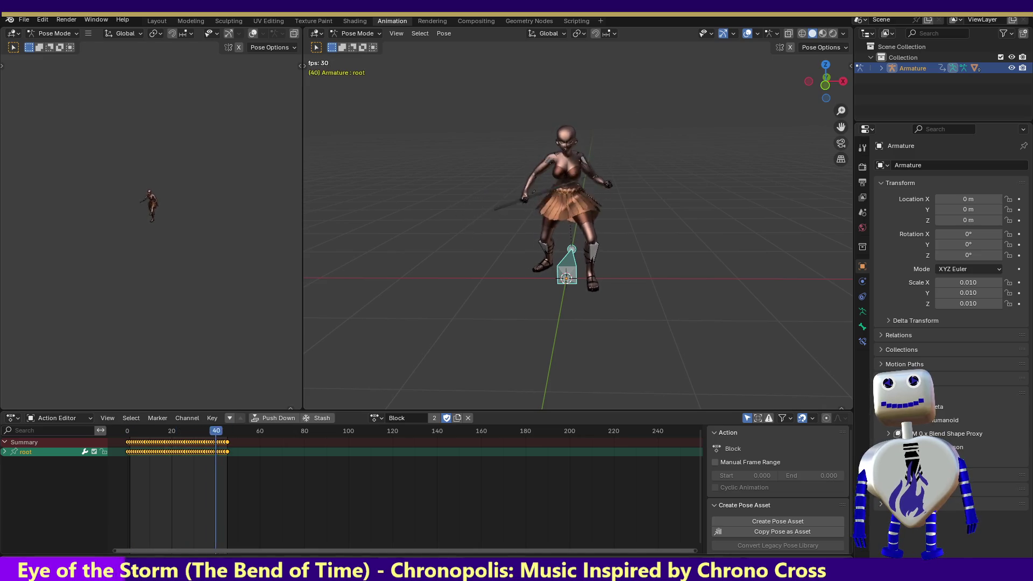
- Load Counter, then Edge dancer, scrubbing Edge dancer to frame 67 and playing it
{"action": "left_click", "coordinate": [374, 417]}
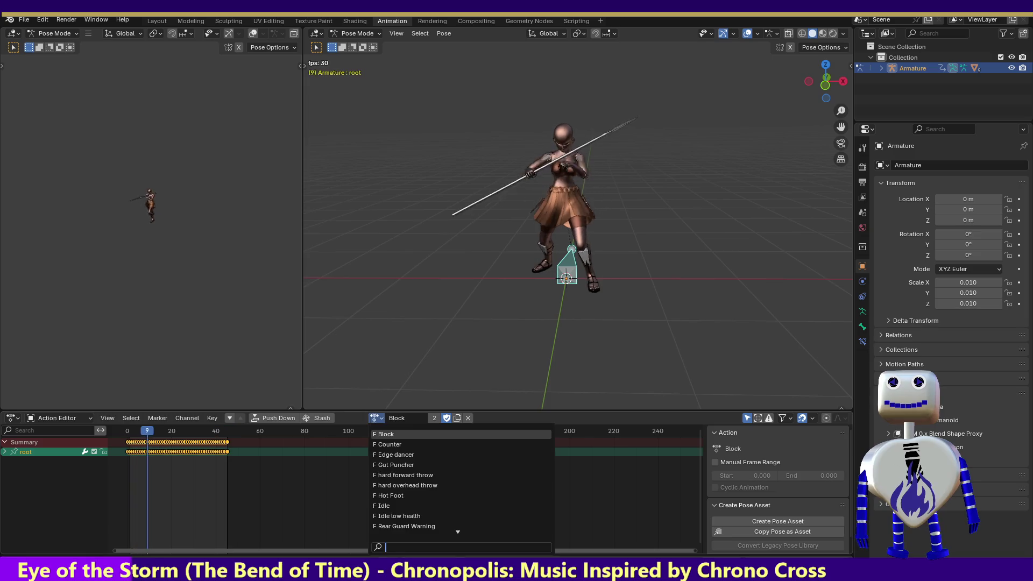
{"action": "left_click", "coordinate": [389, 445]}
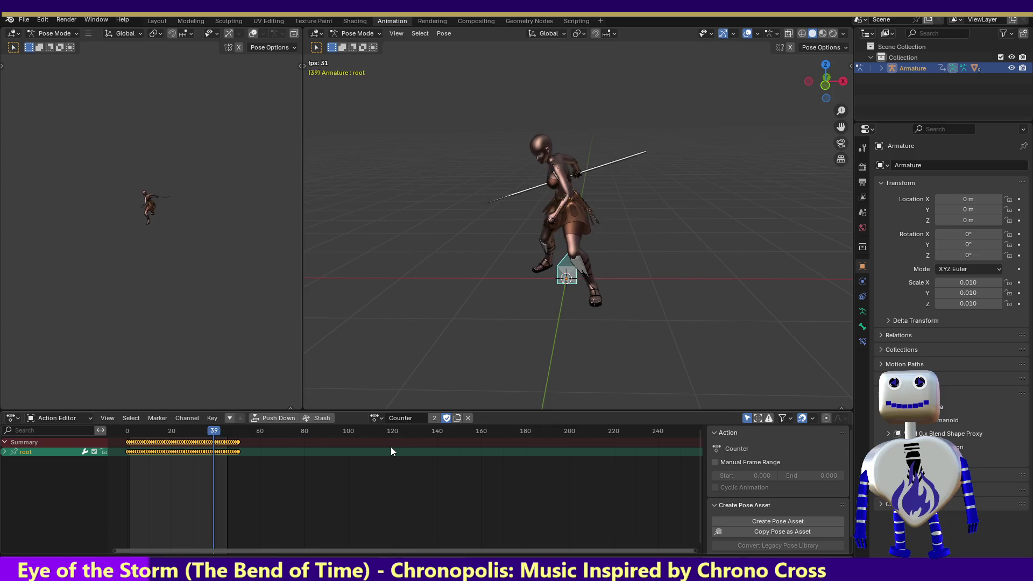
{"action": "left_click", "coordinate": [374, 418]}
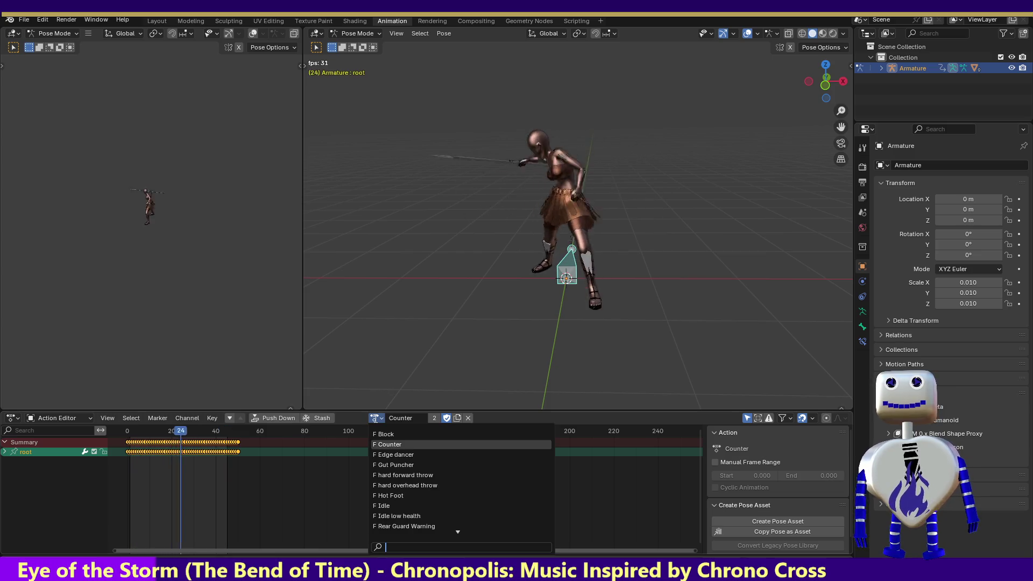
{"action": "left_click", "coordinate": [394, 454]}
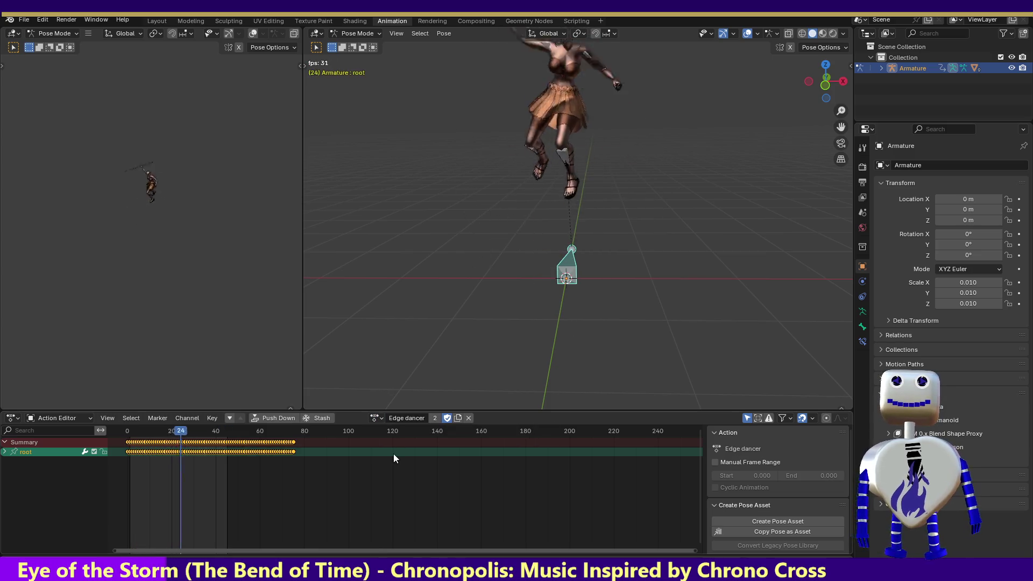
{"action": "key", "text": "space"}
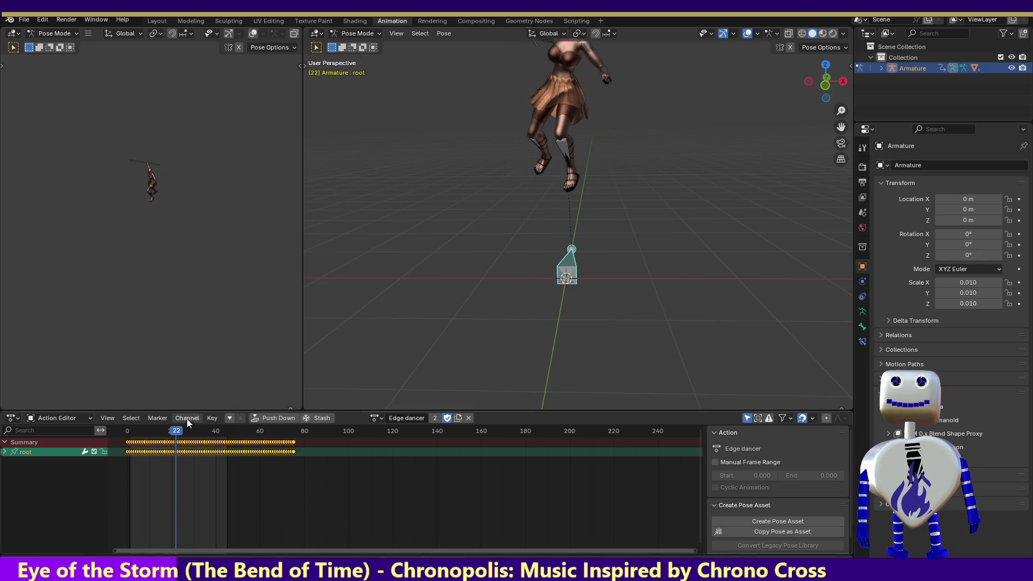
{"action": "left_click_drag", "start_coordinate": [182, 430], "coordinate": [279, 444]}
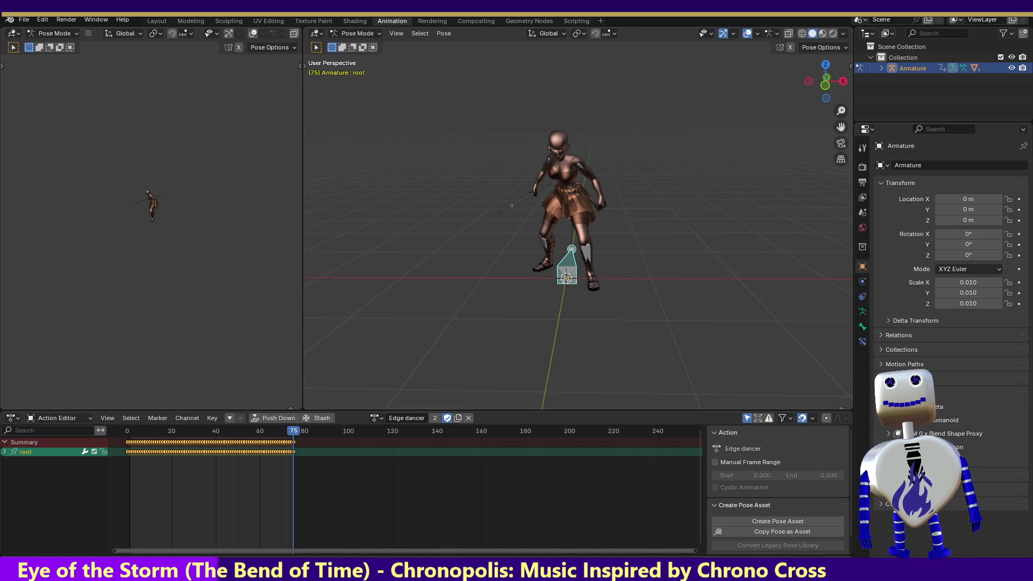
{"action": "key", "text": "space"}
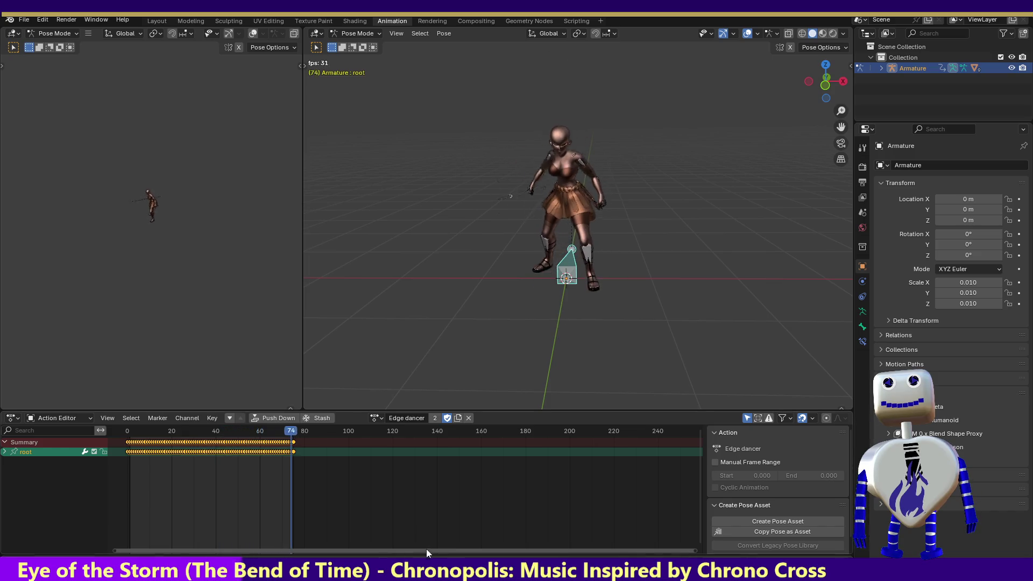
- Load the Hot Foot action, scrub to its end, and play it through
{"action": "left_click", "coordinate": [375, 418]}
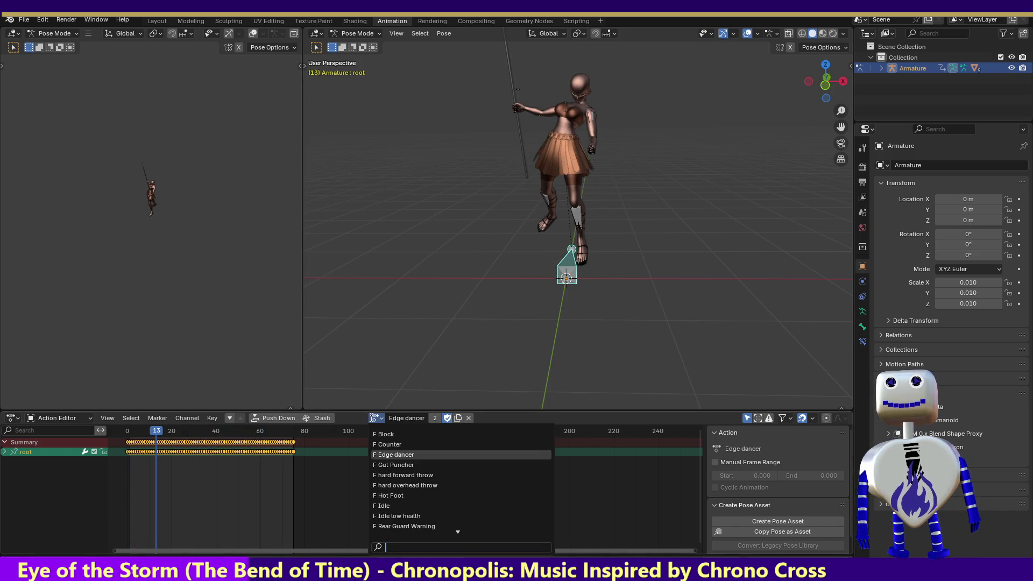
{"action": "left_click", "coordinate": [396, 495]}
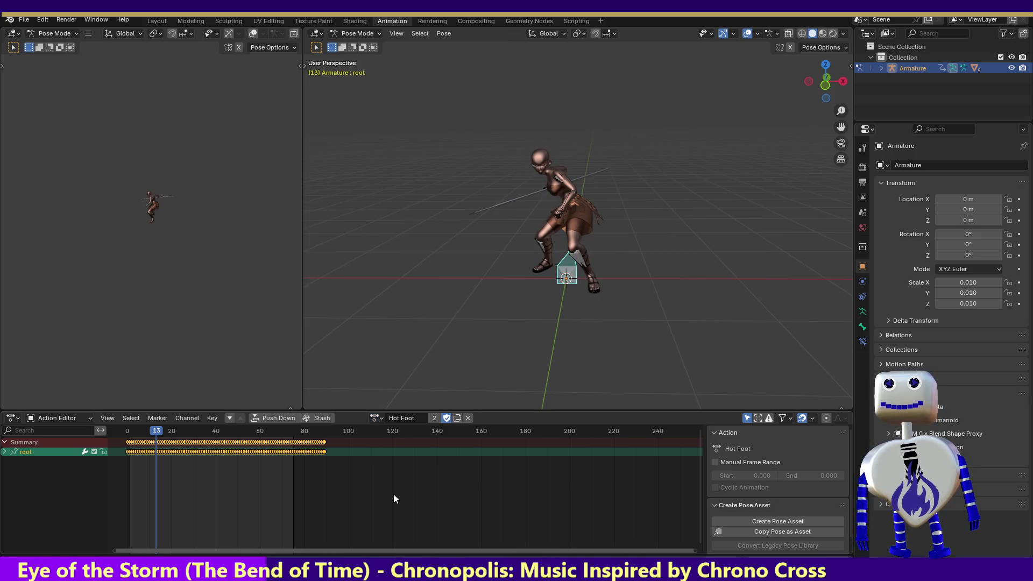
{"action": "left_click_drag", "start_coordinate": [323, 446], "coordinate": [325, 445]}
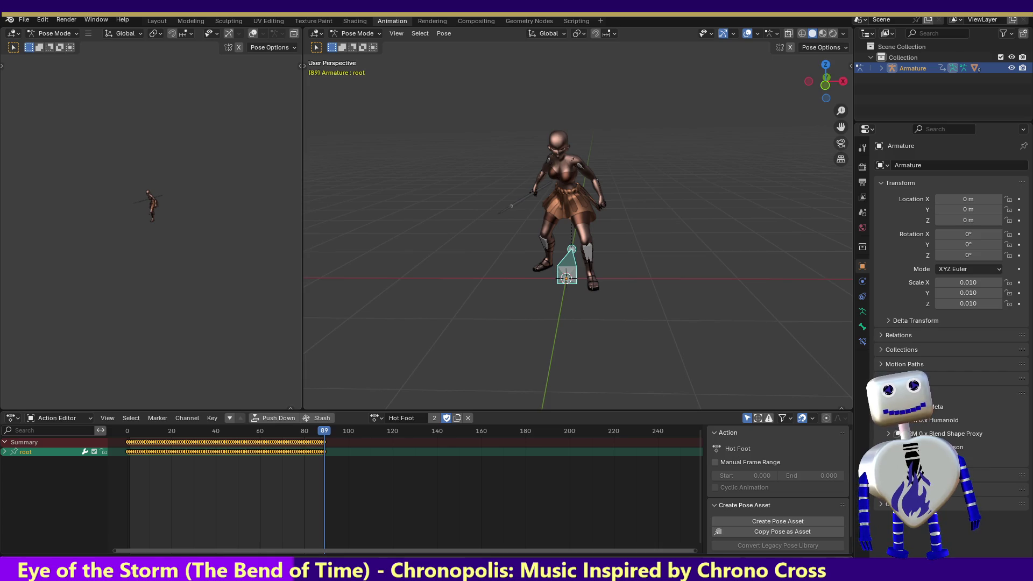
{"action": "key", "text": "space"}
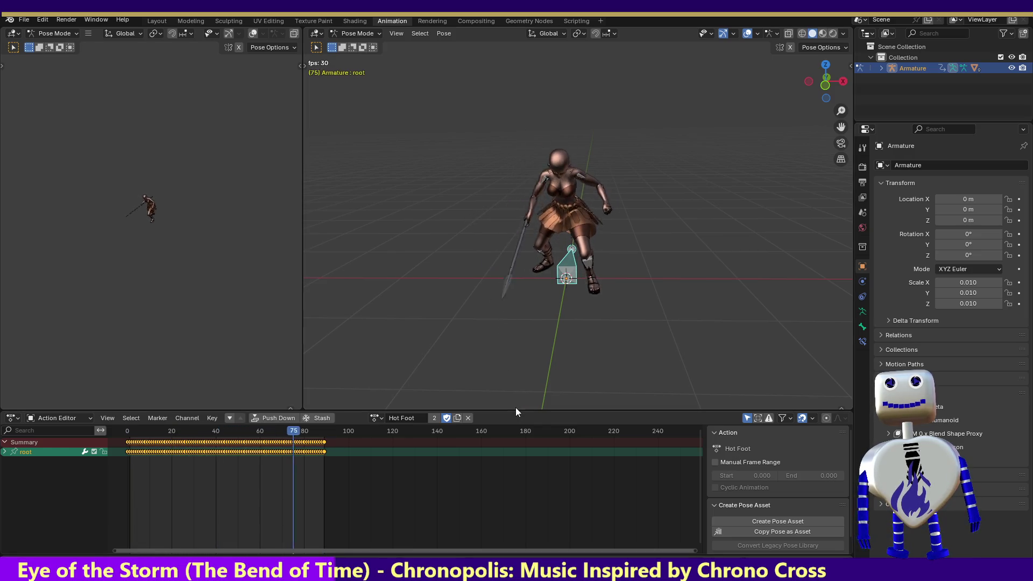
{"action": "key", "text": "space"}
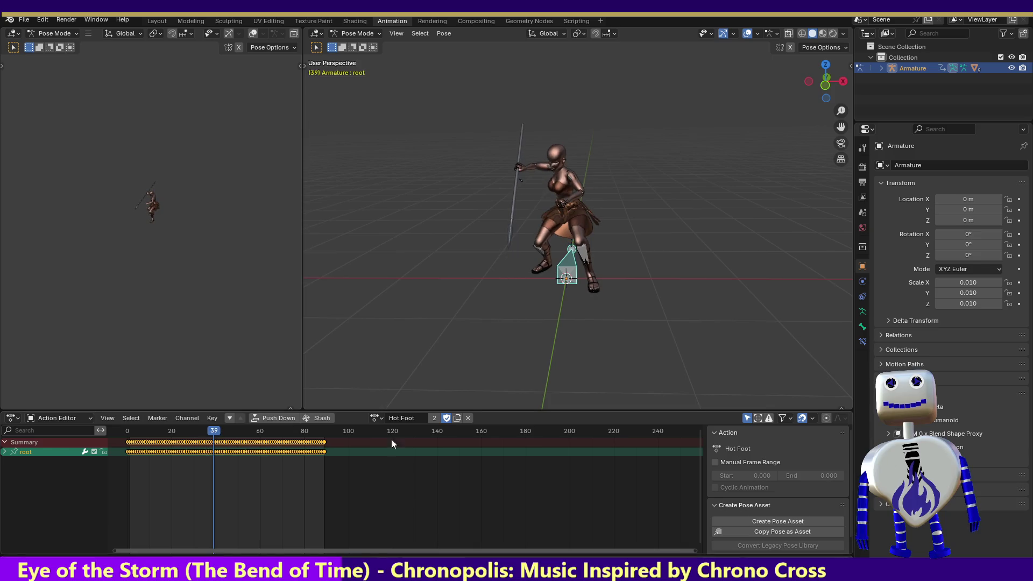
{"action": "left_click", "coordinate": [374, 418]}
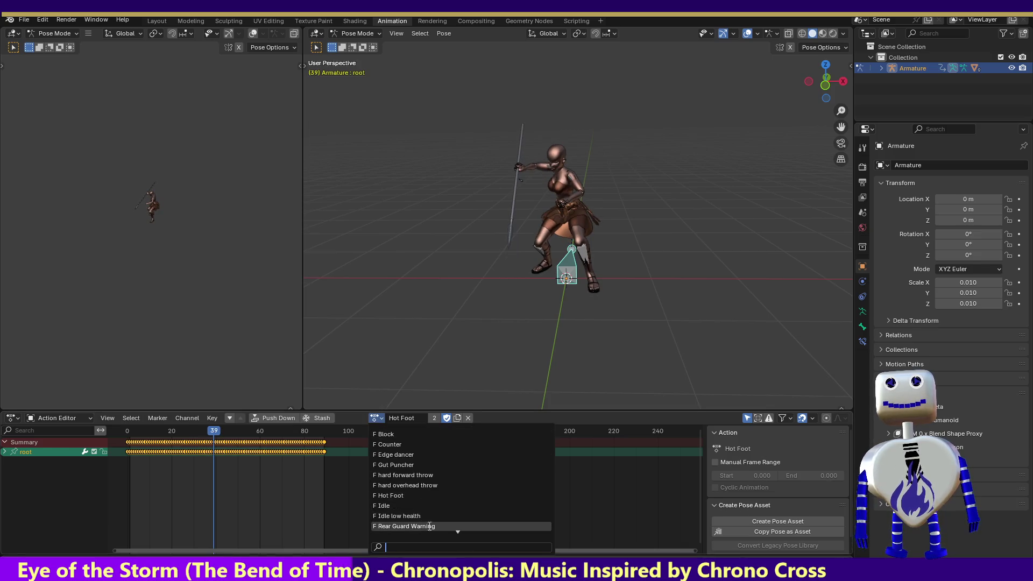
- Pick Side Splitters further down the action list and play it back
{"action": "scroll", "coordinate": [440, 526], "scroll_direction": "down", "scroll_amount": 5}
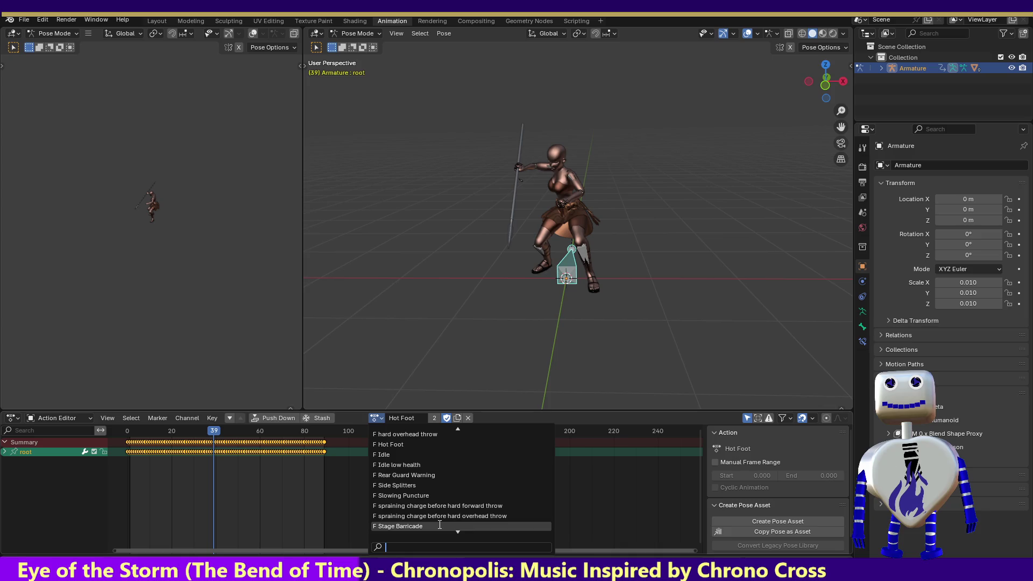
{"action": "left_click", "coordinate": [407, 486]}
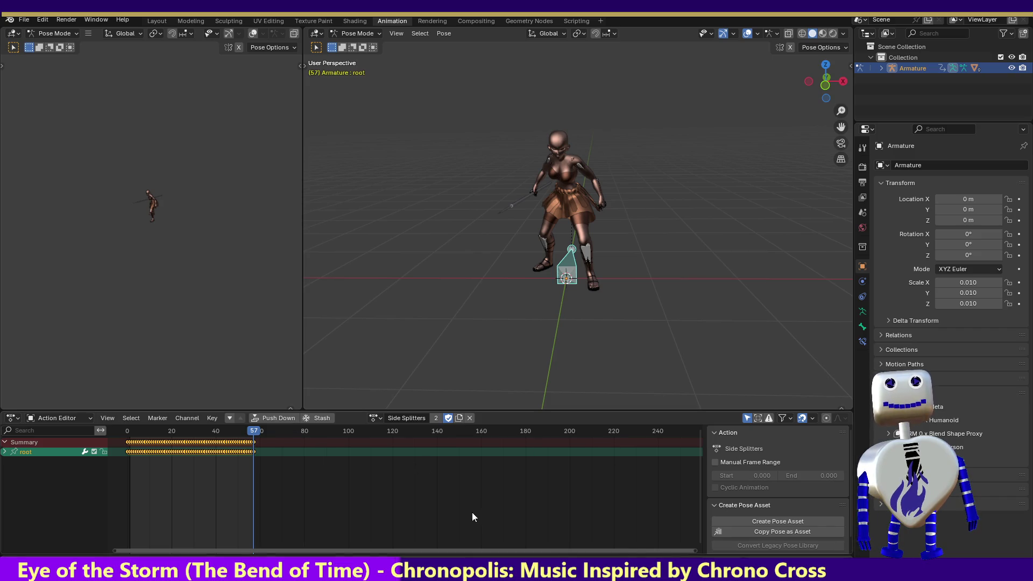
{"action": "key", "text": "space"}
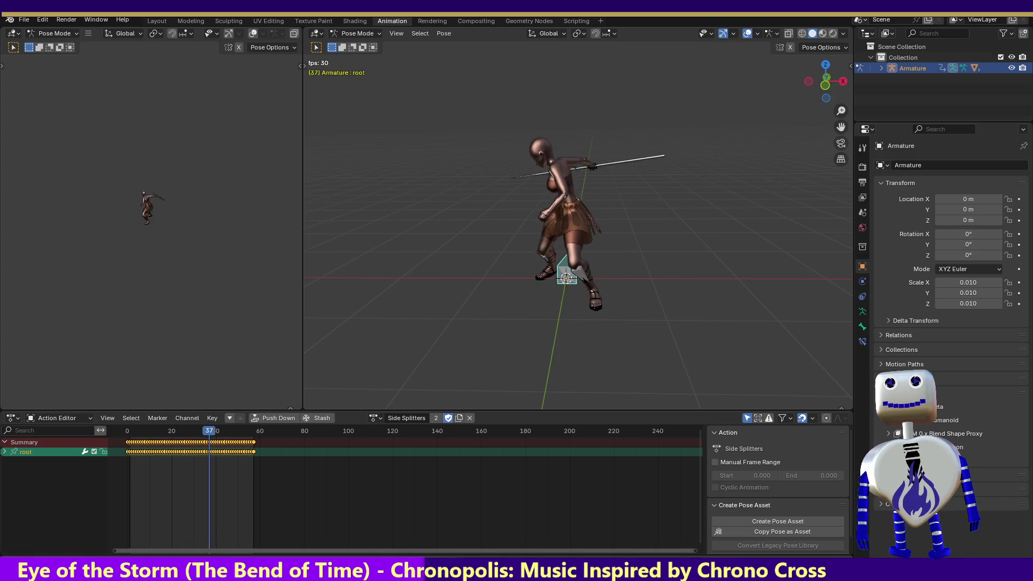
{"action": "left_click", "coordinate": [374, 418]}
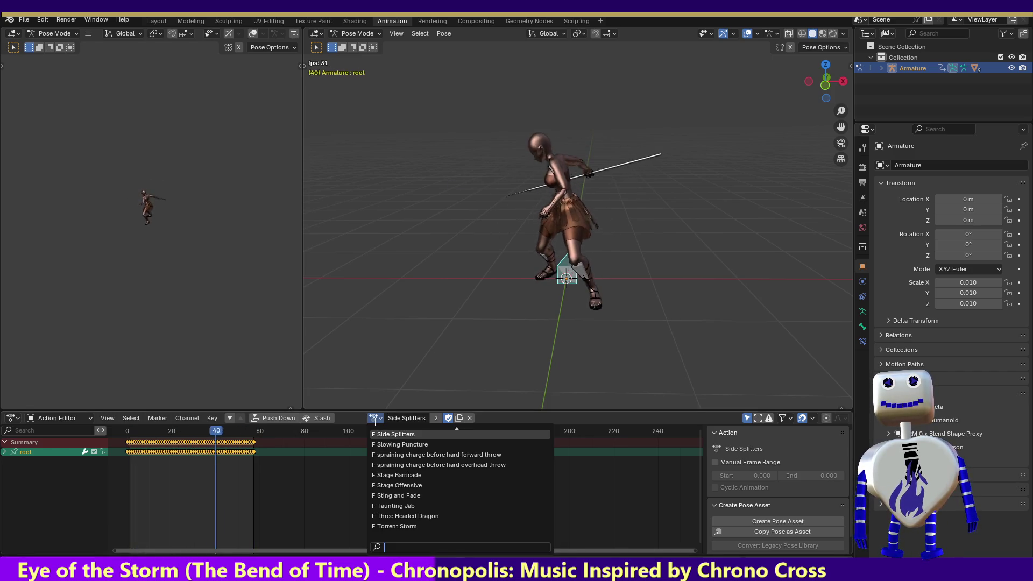
- Play the Three Headed Dragon action scrubbed to frame 100, then quit Blender with Ctrl+Q
{"action": "left_click", "coordinate": [430, 515]}
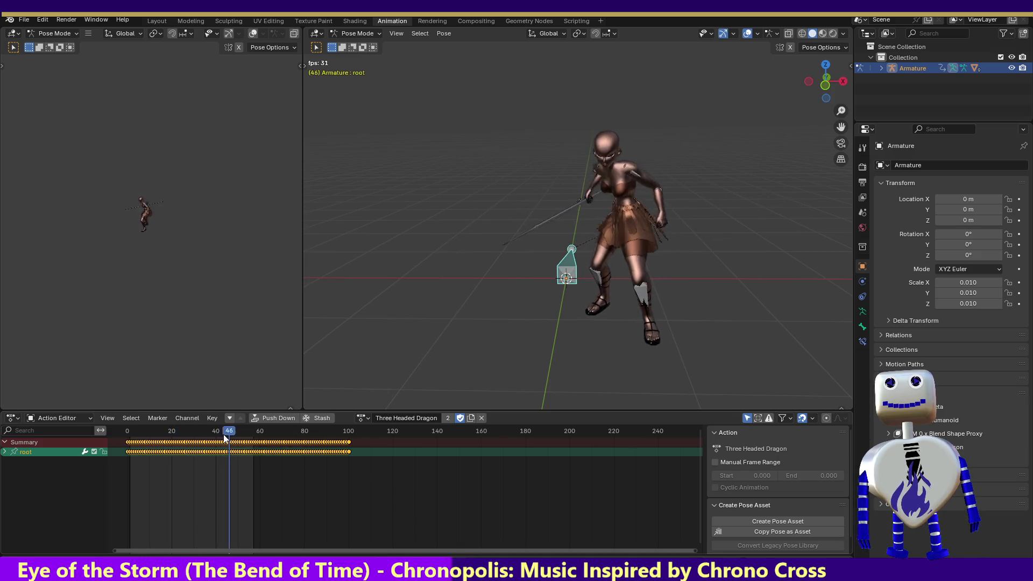
{"action": "left_click_drag", "start_coordinate": [192, 435], "coordinate": [351, 435]}
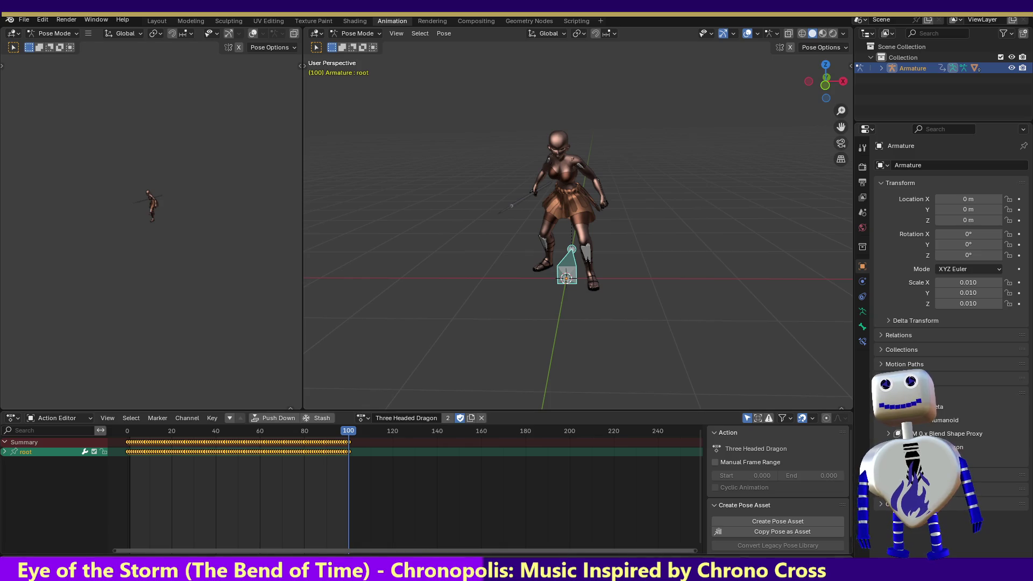
{"action": "key", "text": "space"}
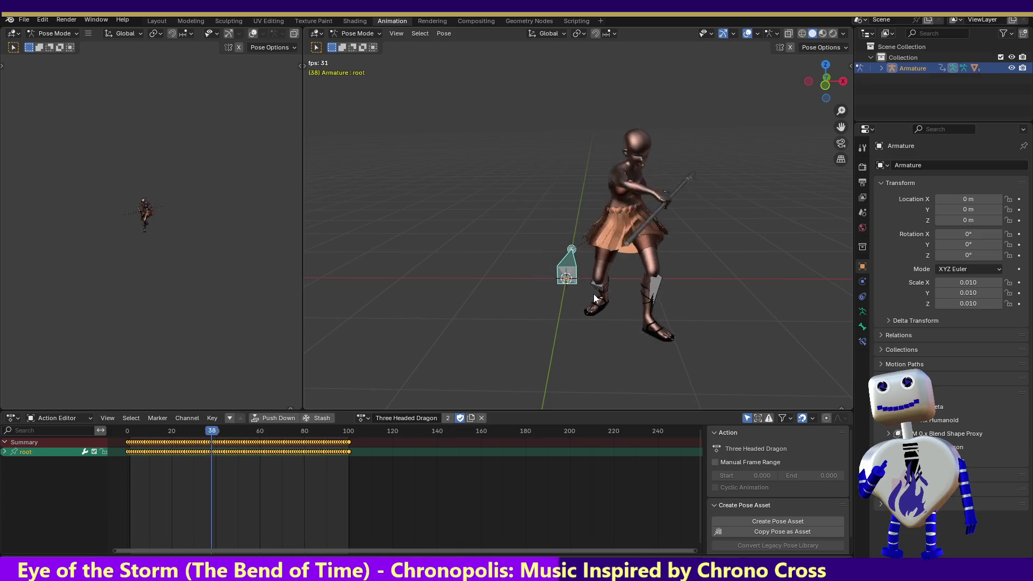
{"action": "left_click", "coordinate": [362, 418]}
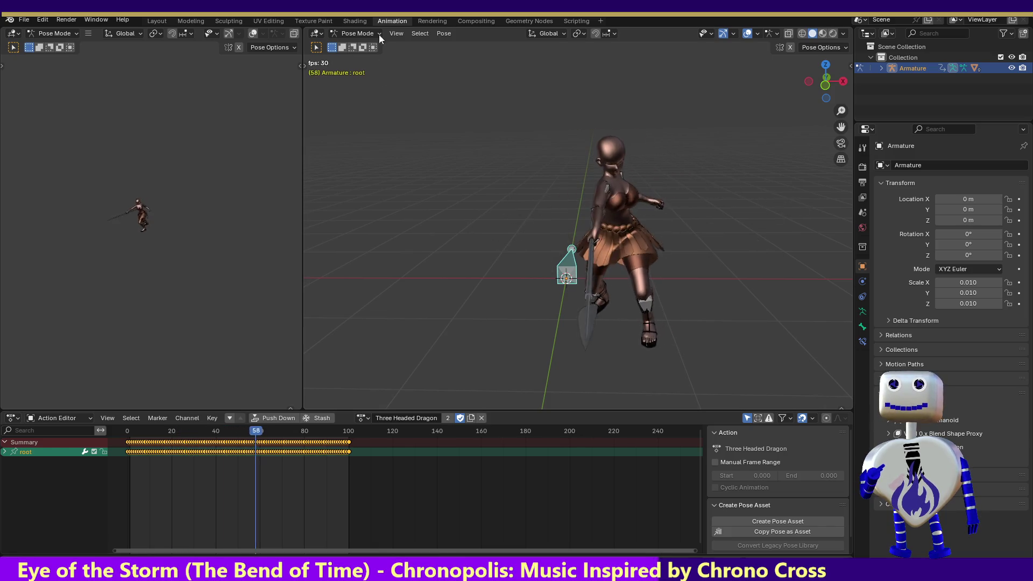
{"action": "key", "text": "ctrl+q"}
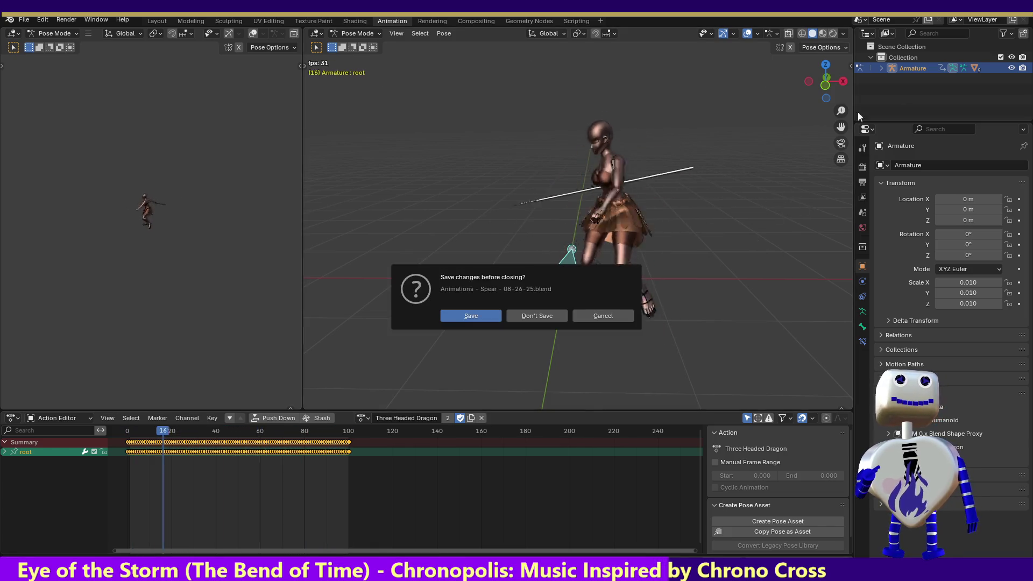
- Close Blender with Don't Save and drag the Pause Button clip onto the Pause Button object
{"action": "left_click", "coordinate": [537, 314]}
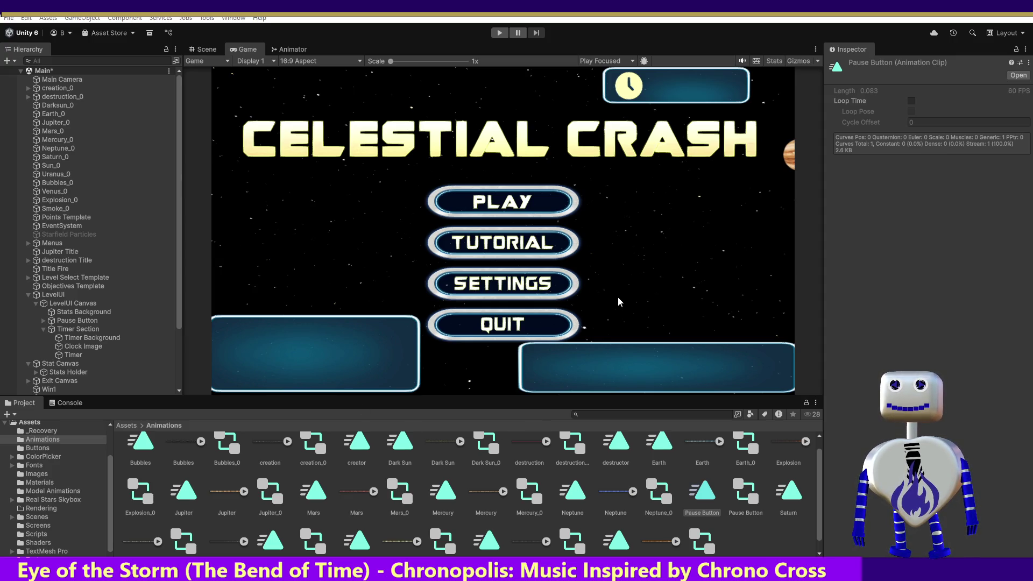
{"action": "mouse_move", "coordinate": [221, 240]}
{"action": "left_mouse_down"}
{"action": "mouse_move", "coordinate": [102, 344]}
{"action": "mouse_move", "coordinate": [75, 326]}
{"action": "left_mouse_up"}
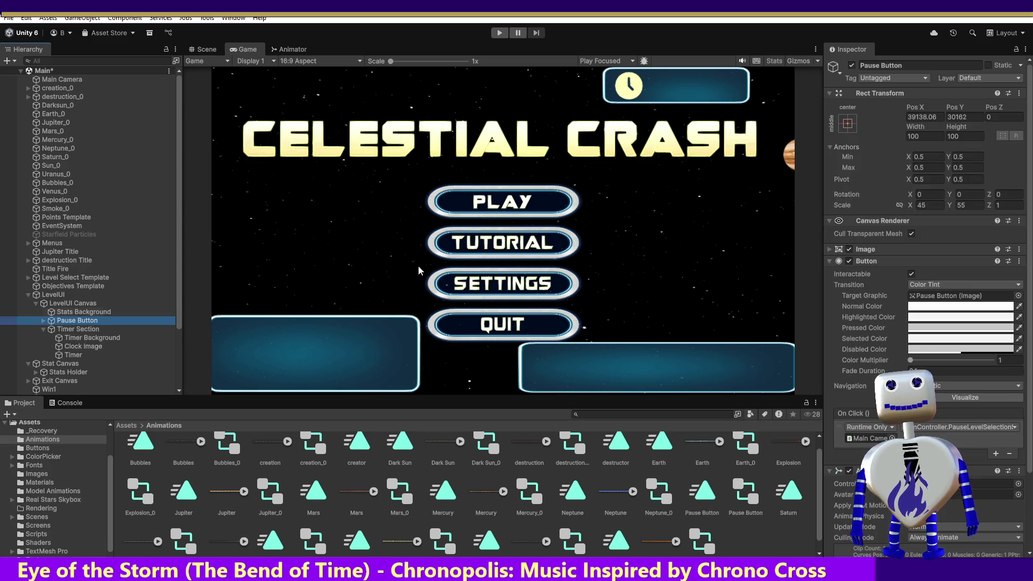
- Compare Pos Y of Pause Button and Timer Background (20497), then select the Pause Button clip
{"action": "left_click", "coordinate": [963, 118]}
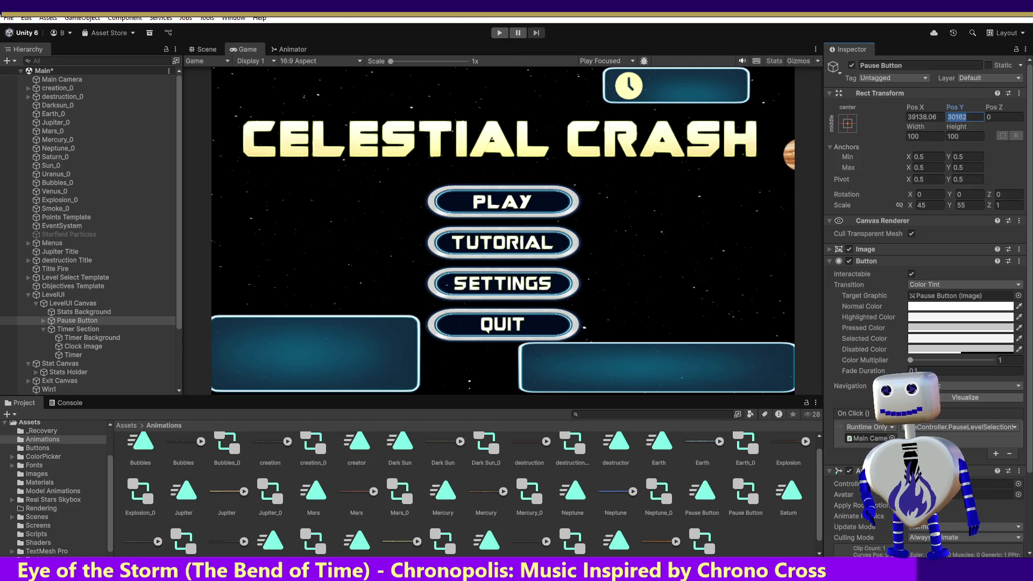
{"action": "key", "text": "Return"}
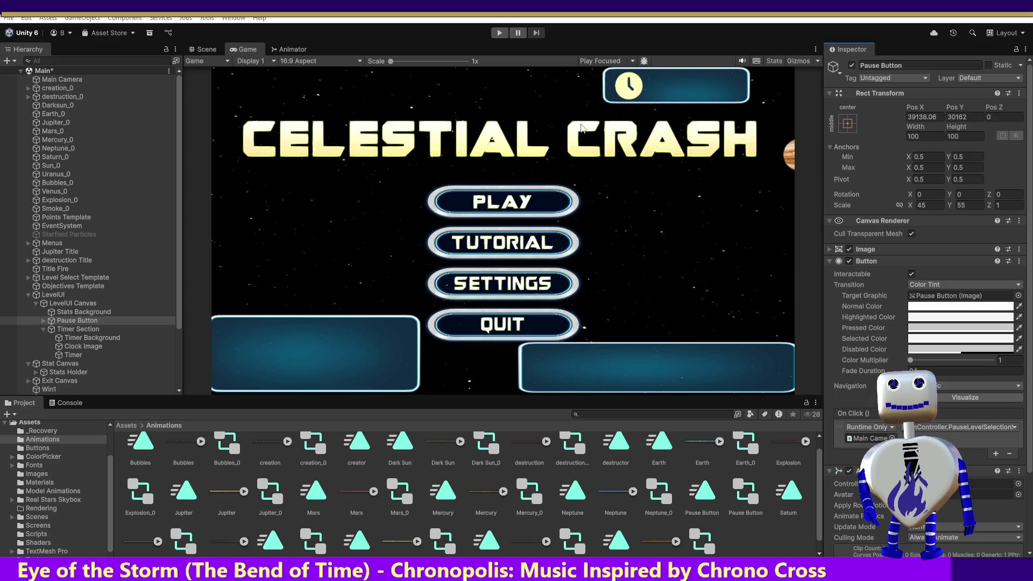
{"action": "left_click", "coordinate": [87, 338]}
{"action": "left_click", "coordinate": [961, 117]}
{"action": "key", "text": "Return"}
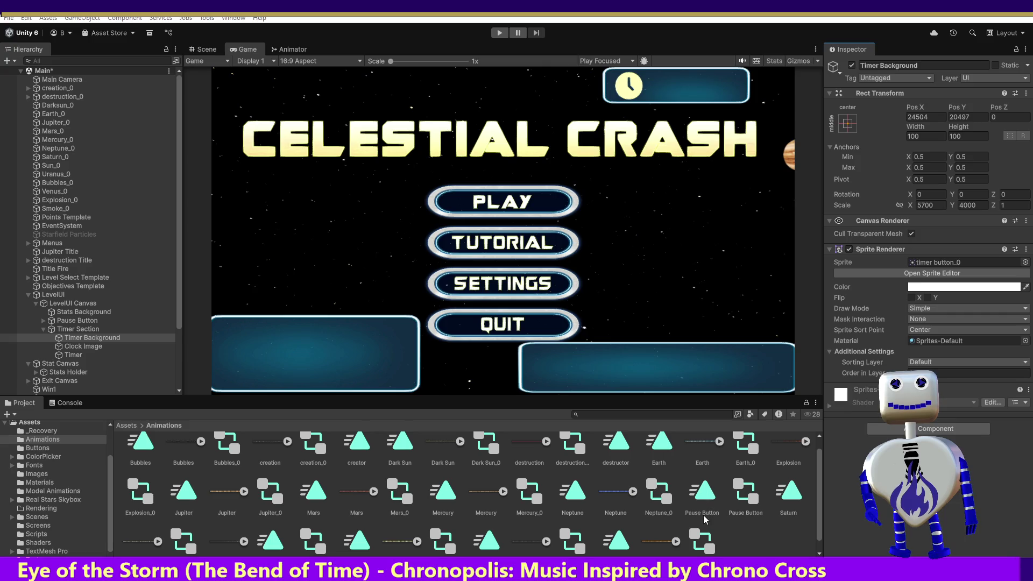
{"action": "left_click", "coordinate": [703, 514]}
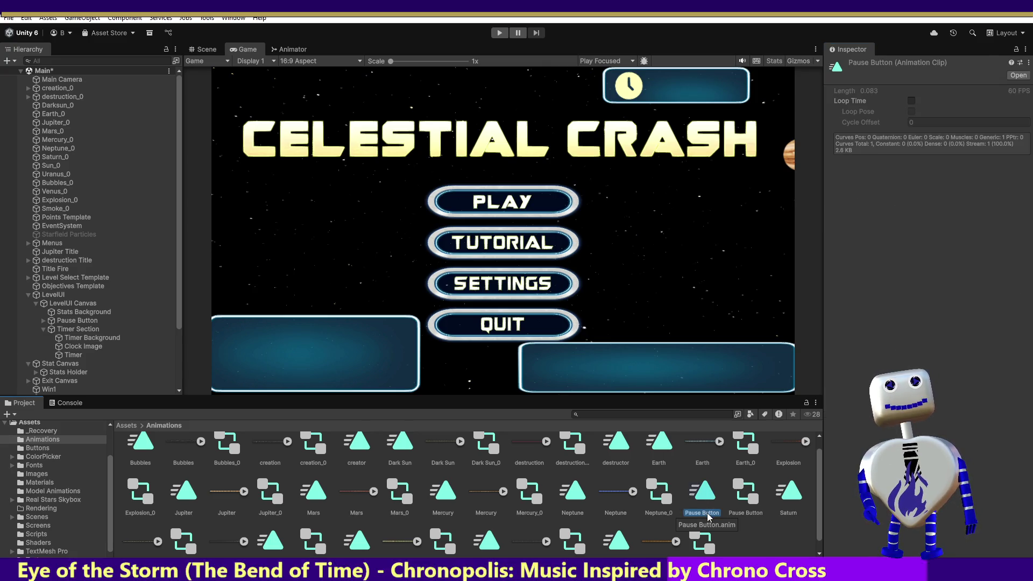
{"action": "right_click", "coordinate": [710, 516]}
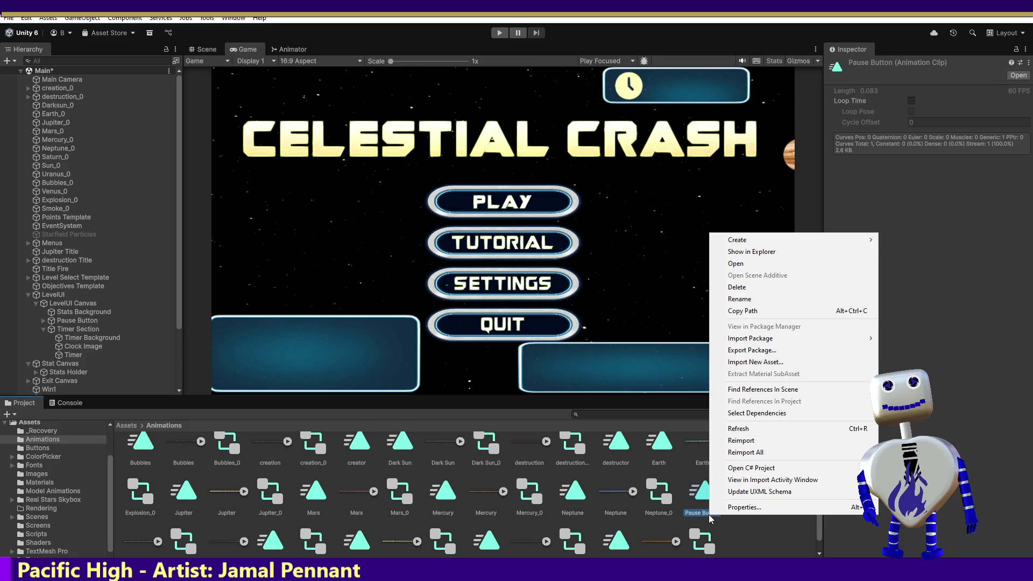
- Rename the Pause Button clip to 'Pause Button Onscreen' and reselect the Pause Button object
{"action": "left_click", "coordinate": [727, 300]}
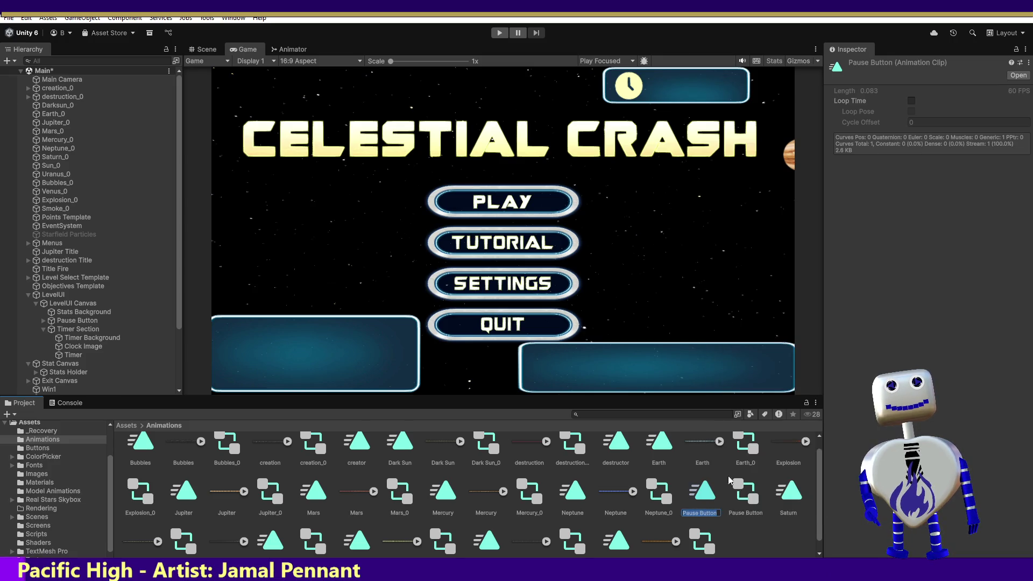
{"action": "right_click", "coordinate": [718, 516]}
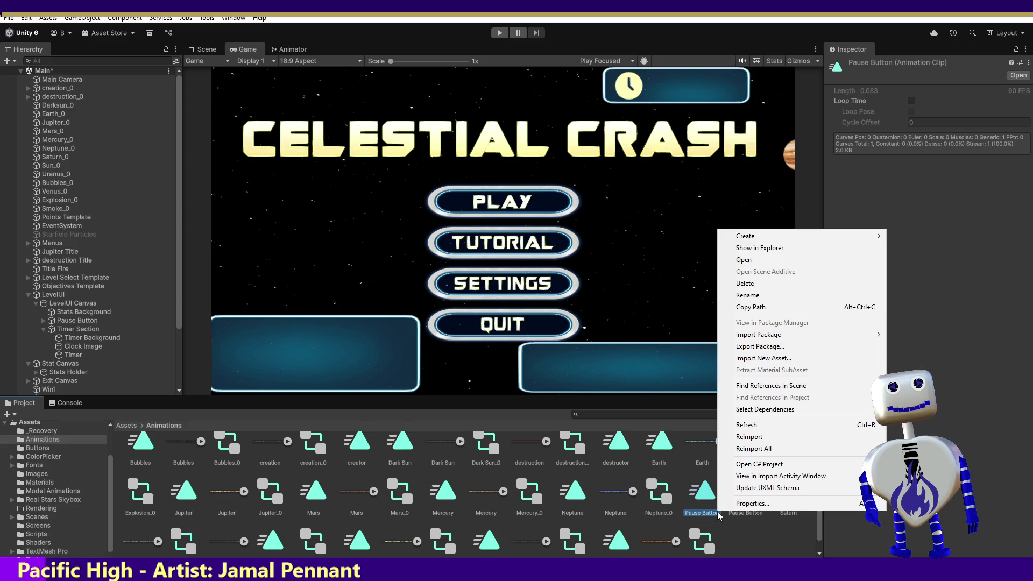
{"action": "left_click", "coordinate": [745, 295]}
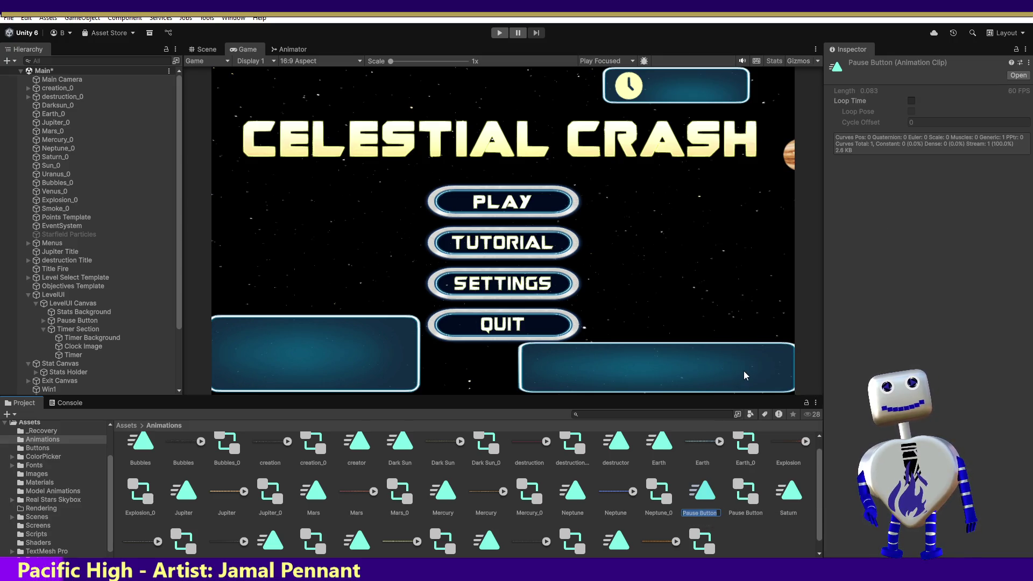
{"action": "type", "text": "Down"}
{"action": "key", "text": "BackSpace"}
{"action": "key", "text": "BackSpace"}
{"action": "key", "text": "BackSpace"}
{"action": "type", "text": "Onscreen"}
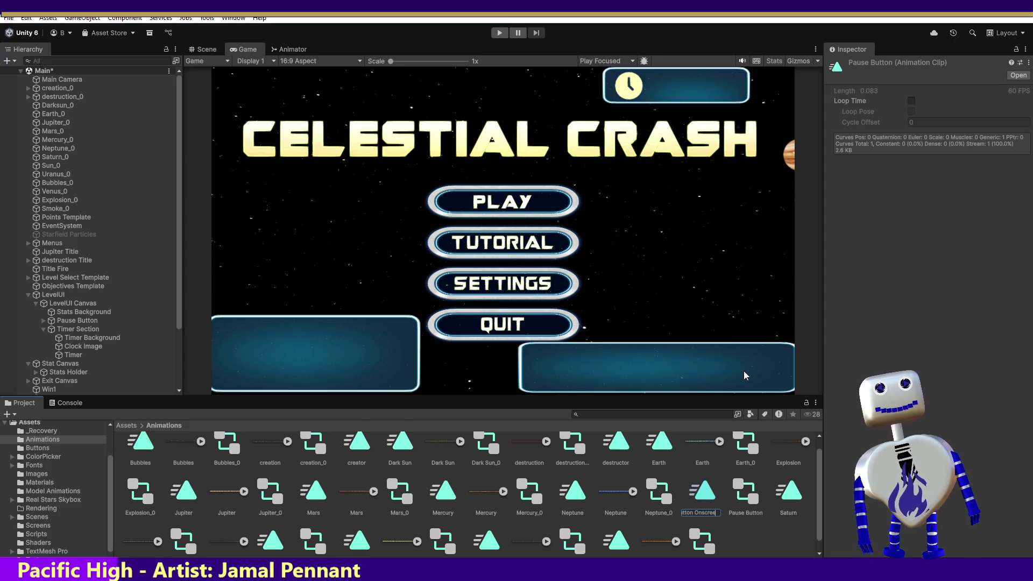
{"action": "key", "text": "Return"}
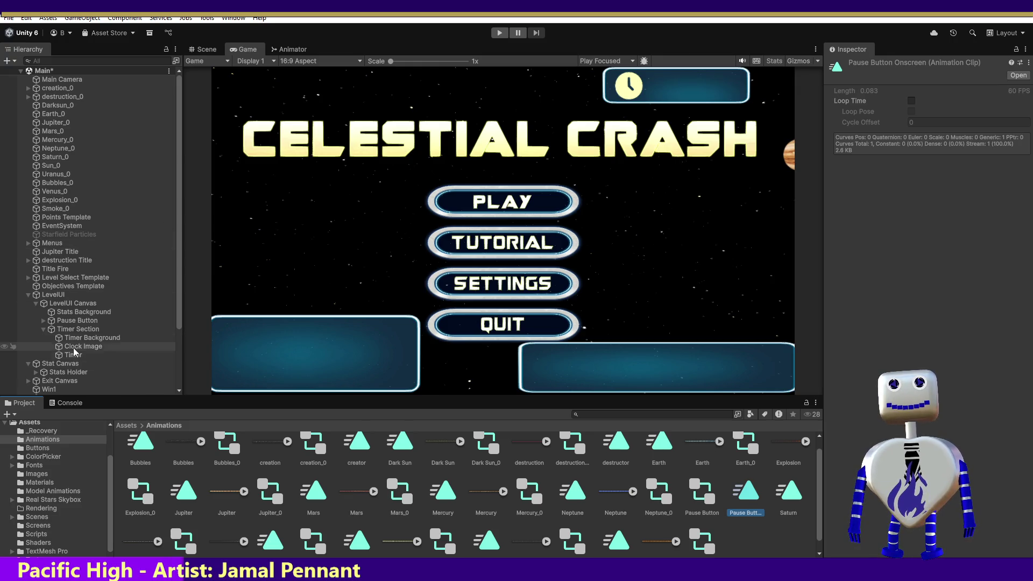
{"action": "left_click", "coordinate": [79, 322]}
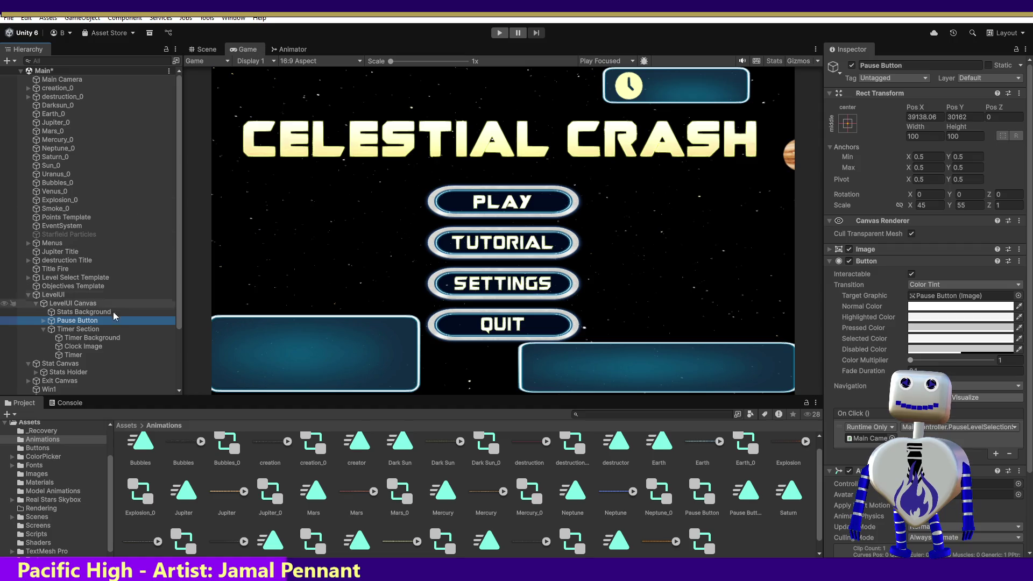
- Expand the Pause Button and frame it in the Scene view
{"action": "left_click", "coordinate": [43, 321]}
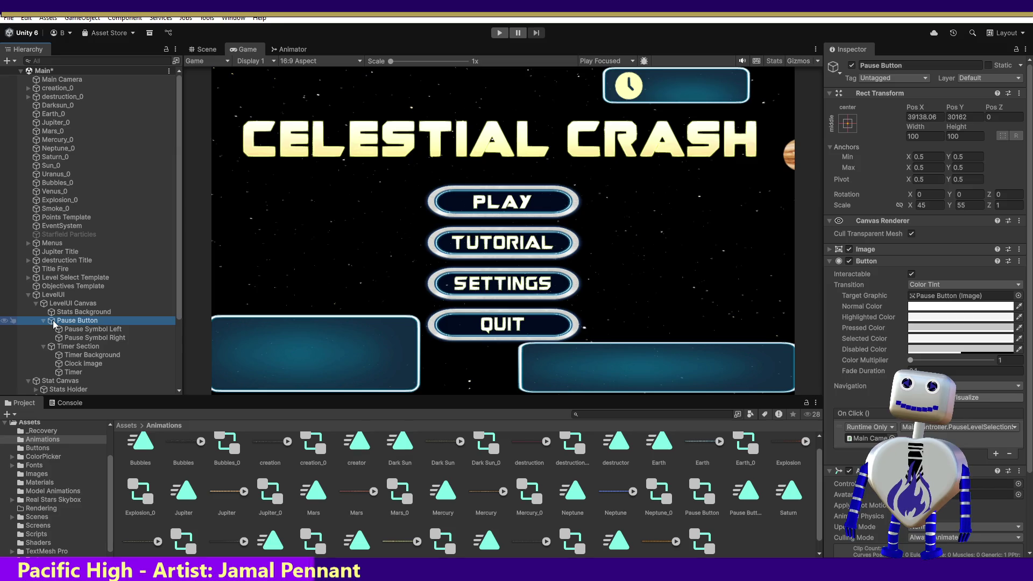
{"action": "left_click", "coordinate": [189, 48]}
{"action": "double_click", "coordinate": [77, 320]}
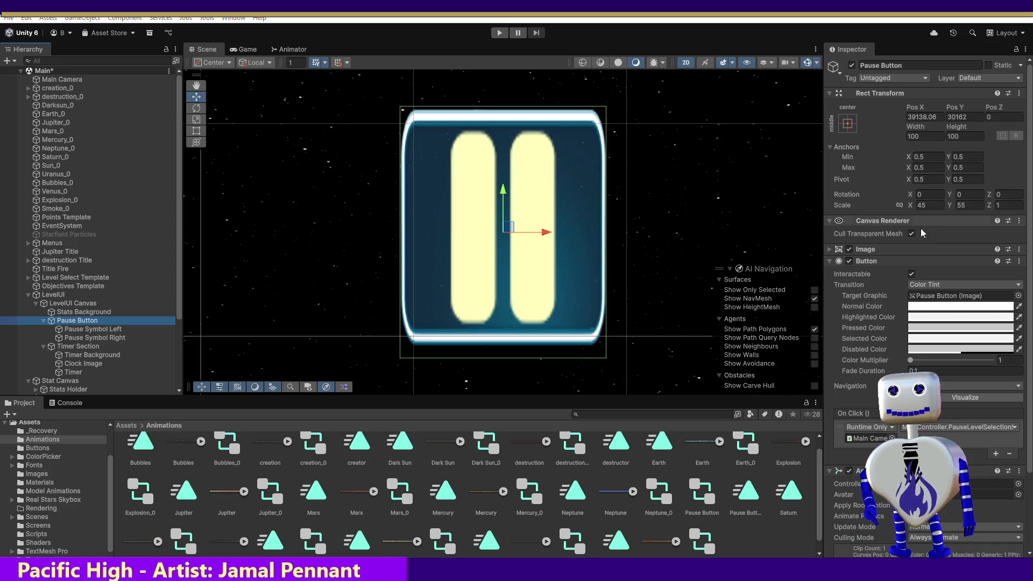
- Set the Pause Button's Pos Y to 20497 and reframe it in view
{"action": "left_click", "coordinate": [971, 116]}
{"action": "type", "text": "20497"}
{"action": "key", "text": "Return"}
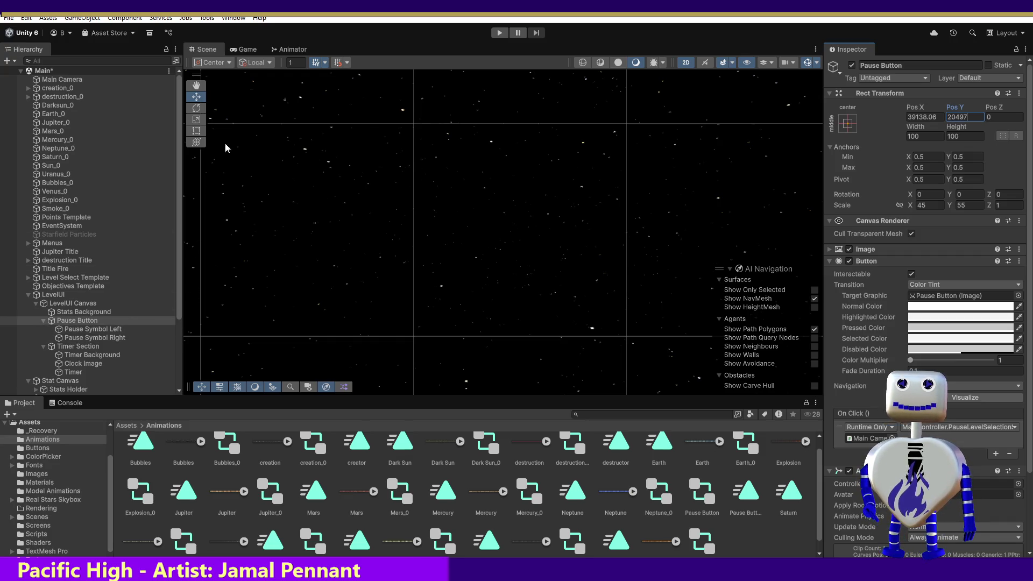
{"action": "double_click", "coordinate": [77, 320]}
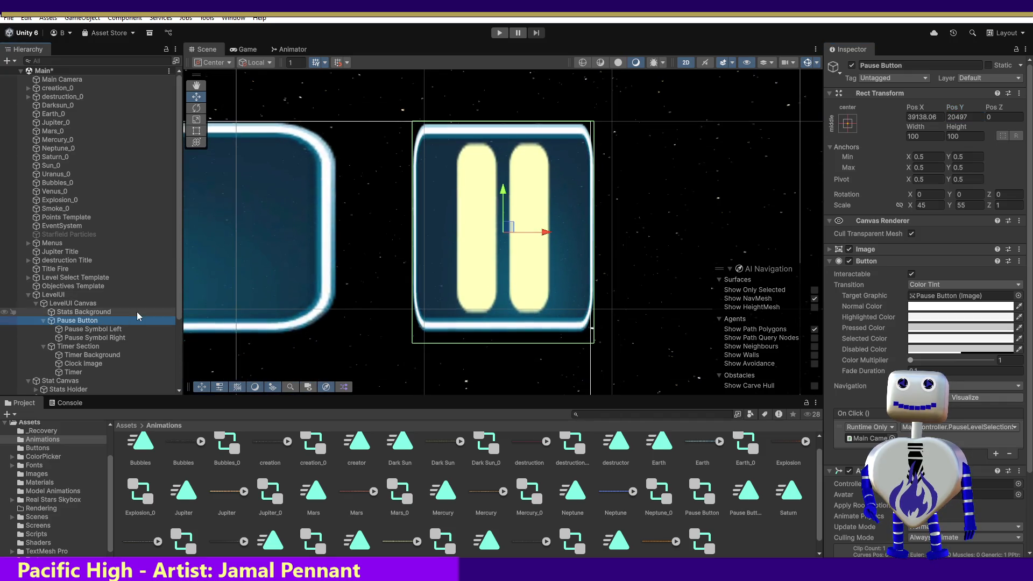
{"action": "left_click", "coordinate": [224, 19]}
{"action": "mouse_move", "coordinate": [256, 112]}
{"action": "mouse_move", "coordinate": [251, 147]}
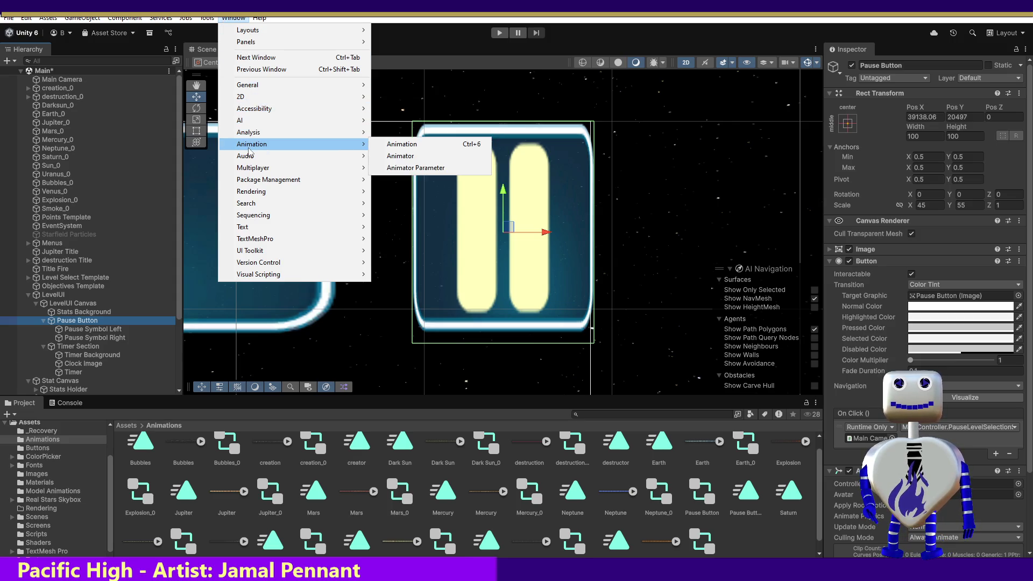
- Show the Animation window beside the scene with the Anchored Position track and clip list
{"action": "left_click", "coordinate": [419, 146]}
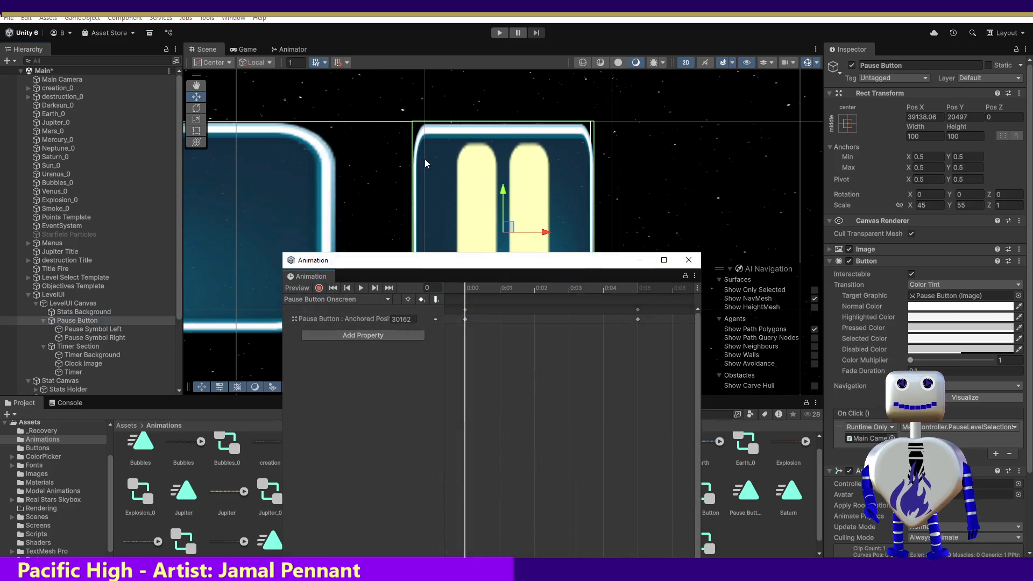
{"action": "left_click_drag", "start_coordinate": [471, 264], "coordinate": [610, 263]}
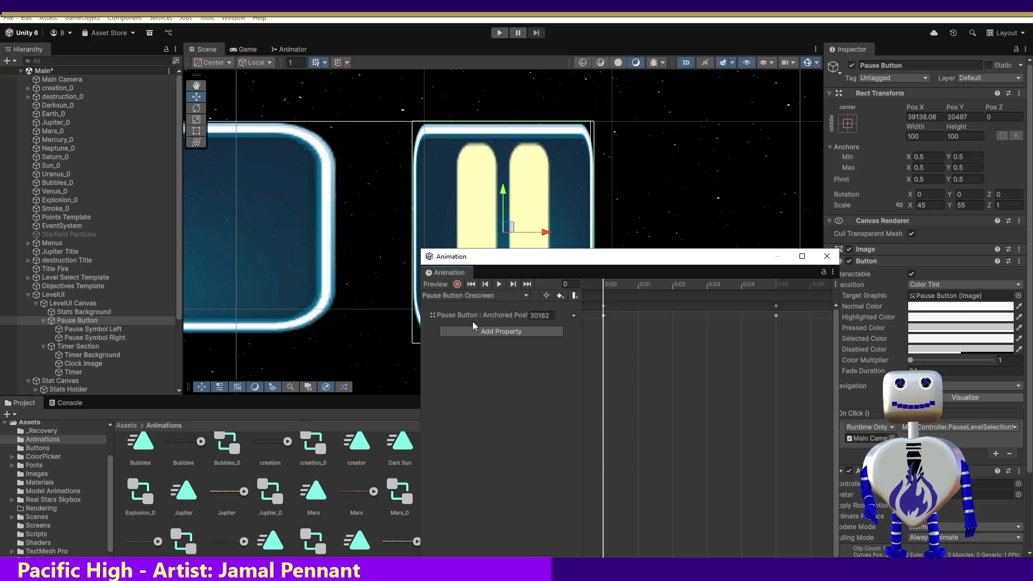
{"action": "left_click", "coordinate": [451, 316]}
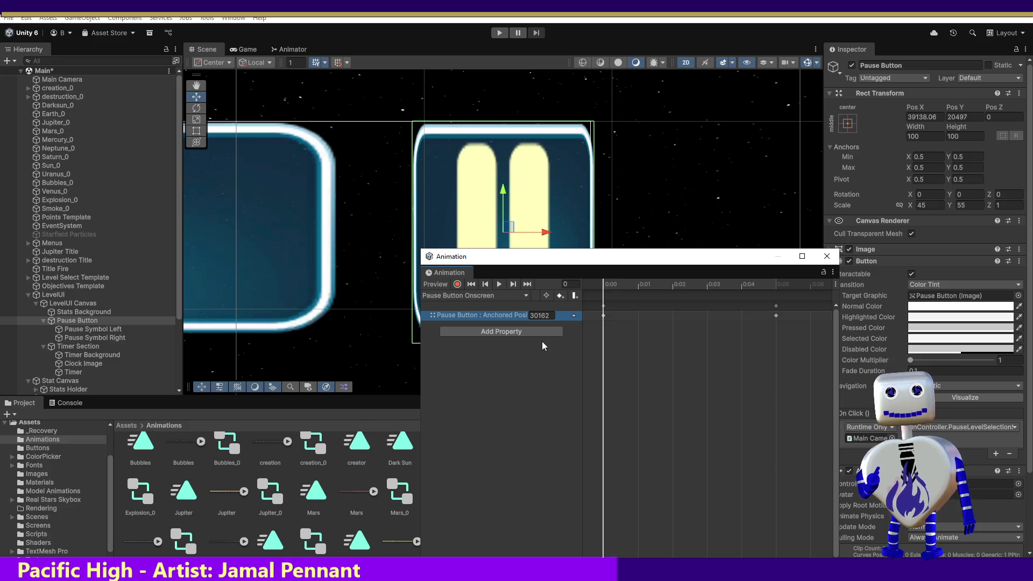
{"action": "left_click", "coordinate": [467, 331]}
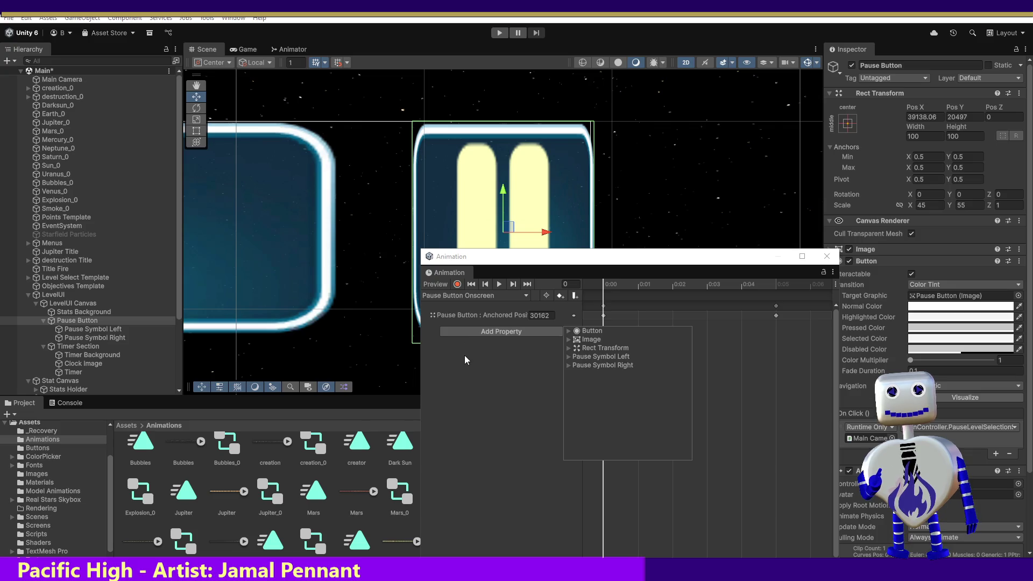
{"action": "left_click", "coordinate": [464, 355]}
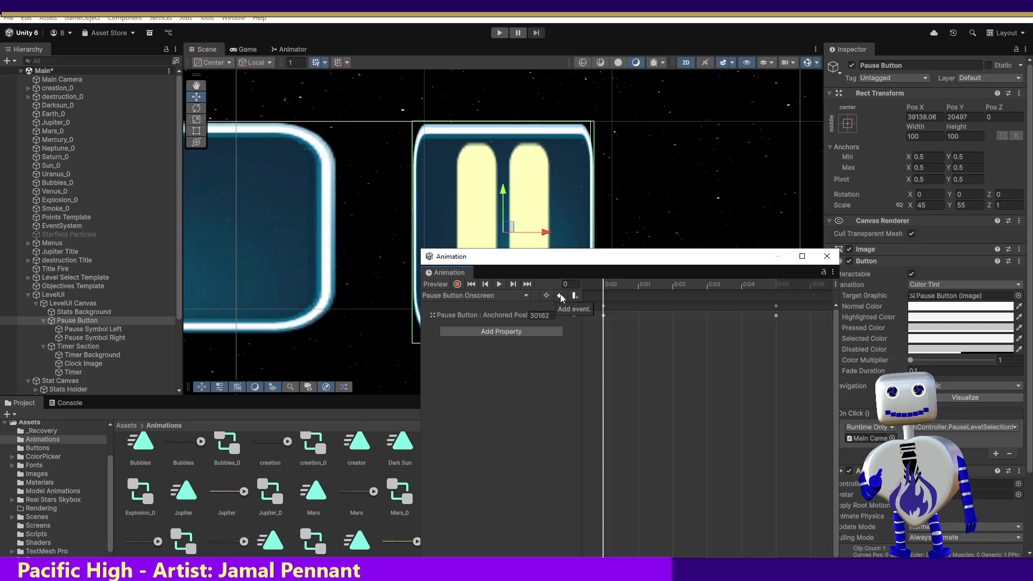
{"action": "left_click", "coordinate": [491, 295]}
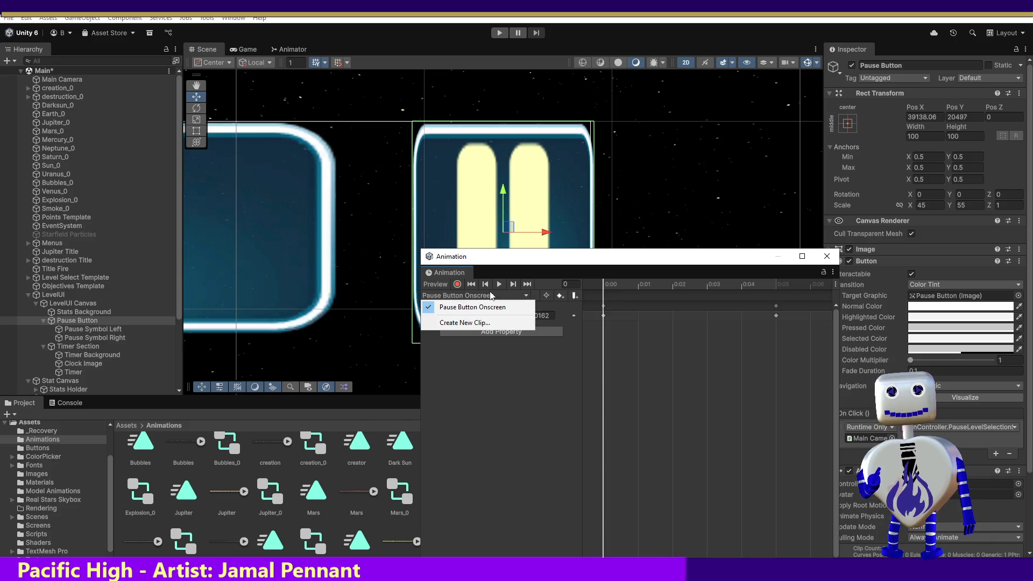
- Create the new Pause Button Offscreen clip and start recording keyframes
{"action": "left_click", "coordinate": [476, 326]}
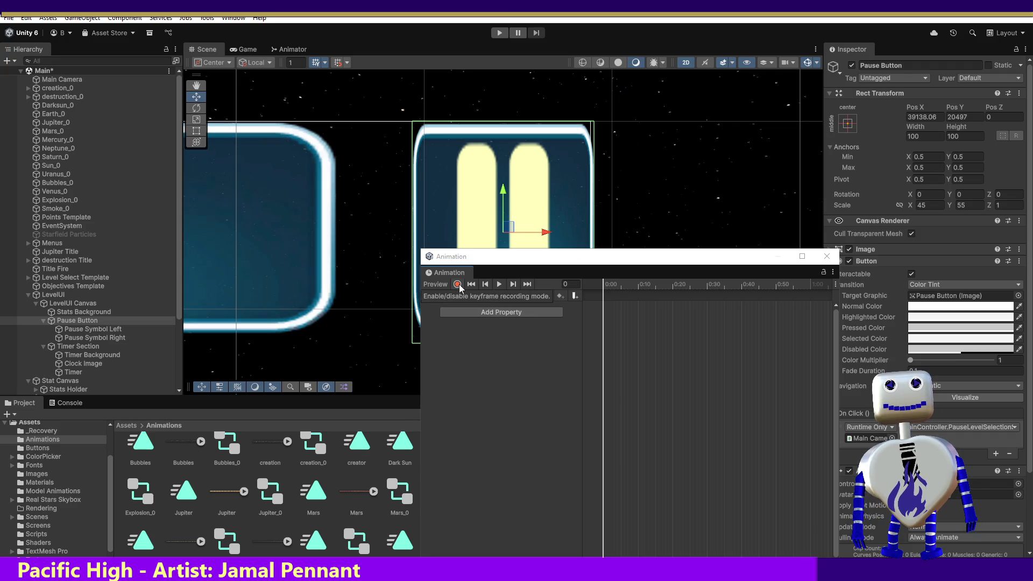
{"action": "left_click_drag", "start_coordinate": [614, 301], "coordinate": [700, 312]}
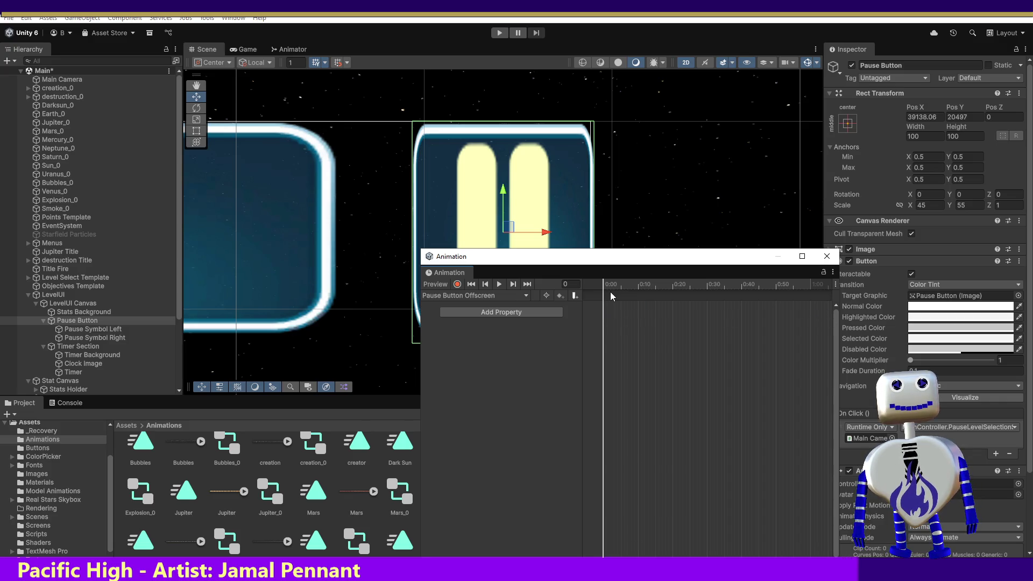
{"action": "left_click", "coordinate": [457, 284]}
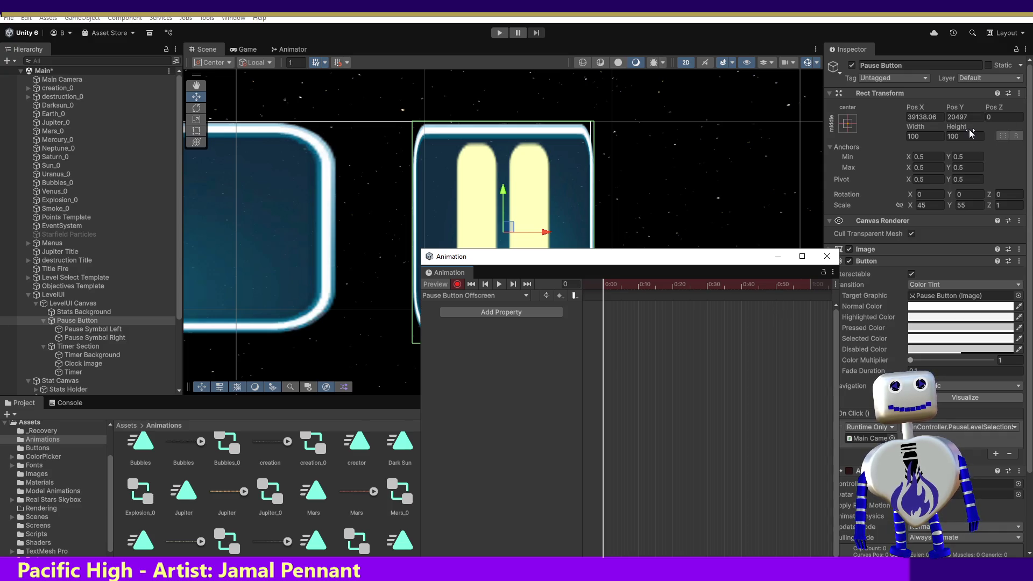
{"action": "left_click", "coordinate": [959, 117]}
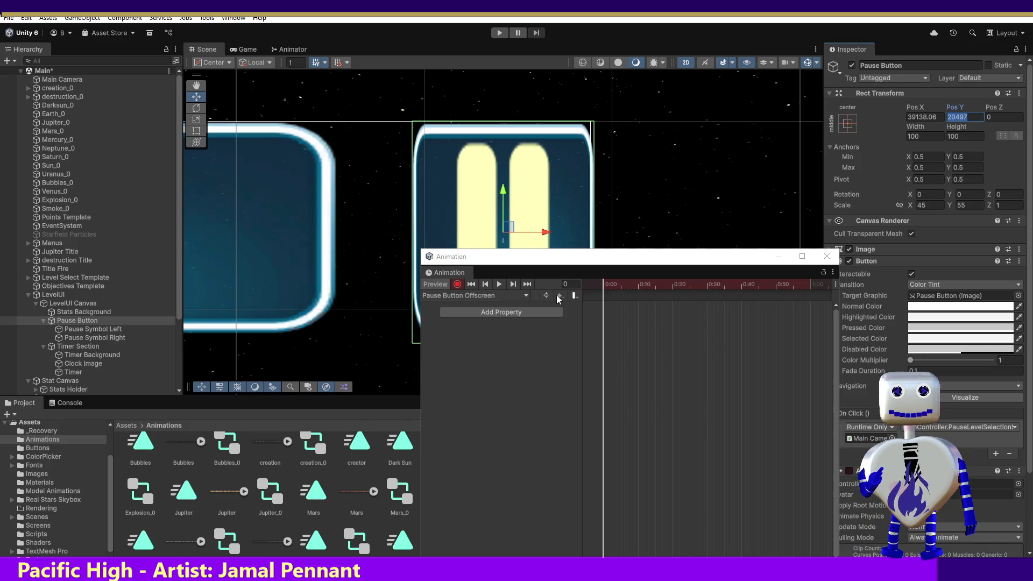
{"action": "left_click", "coordinate": [559, 296]}
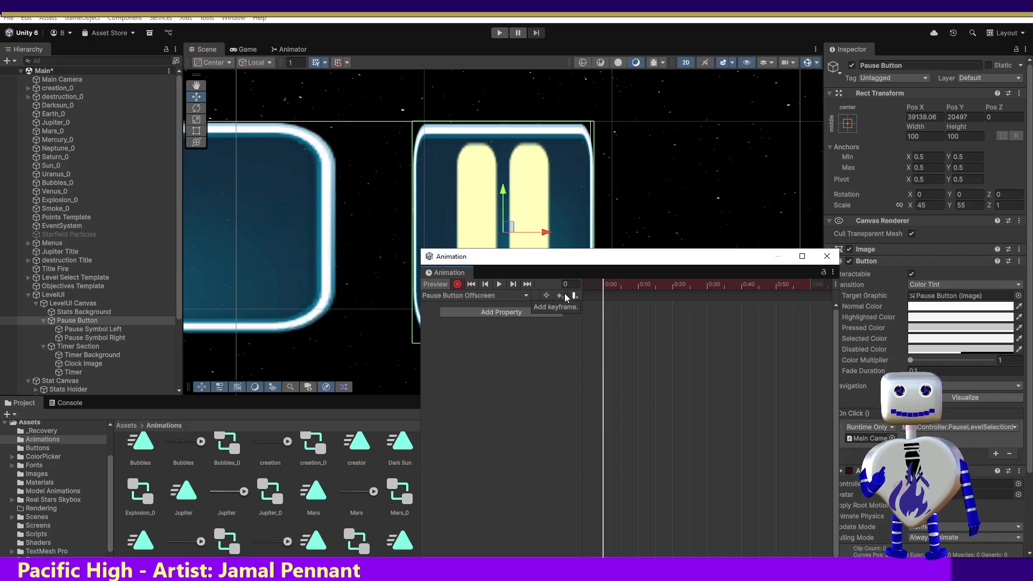
- Key Pos Y 30162 and move that end keyframe to the 0:01 mark
{"action": "left_click", "coordinate": [951, 118]}
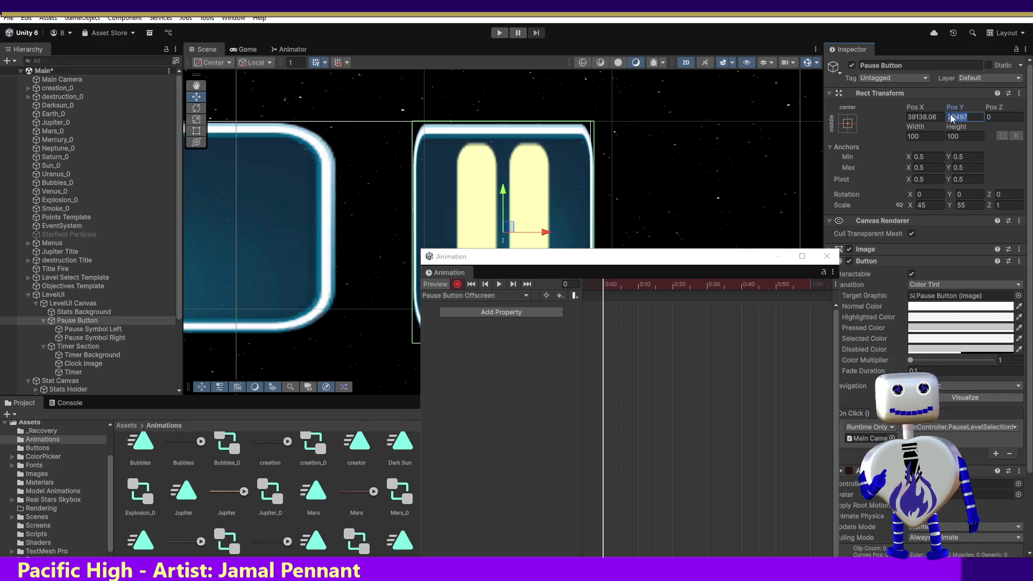
{"action": "left_click", "coordinate": [952, 116]}
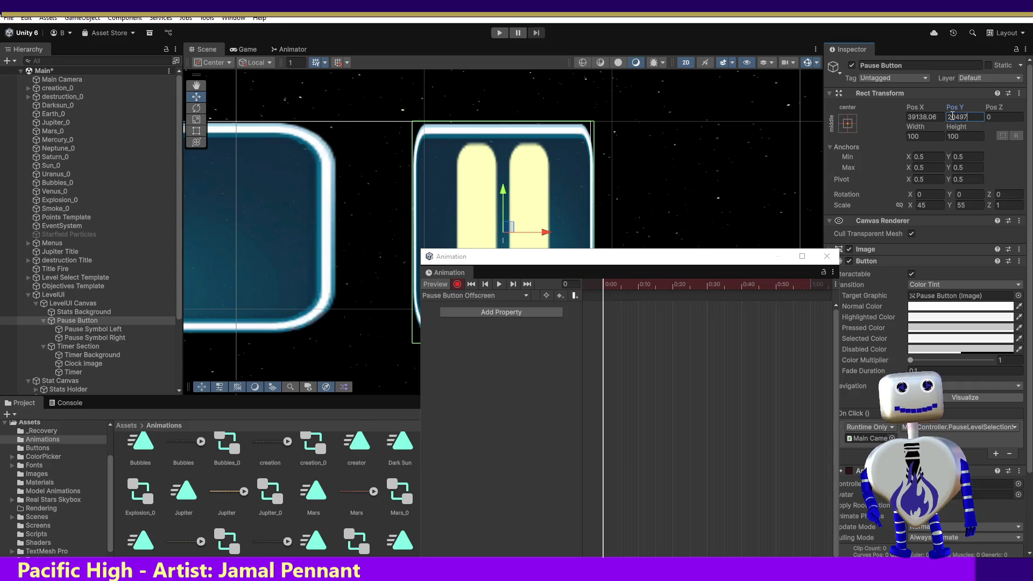
{"action": "key", "text": "Return"}
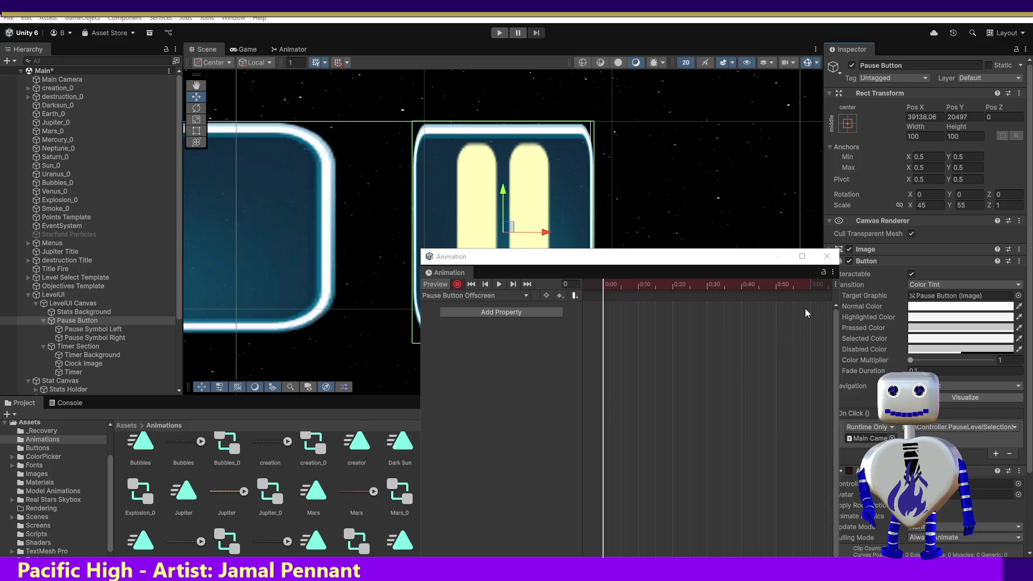
{"action": "left_click", "coordinate": [950, 118]}
{"action": "type", "text": "30162"}
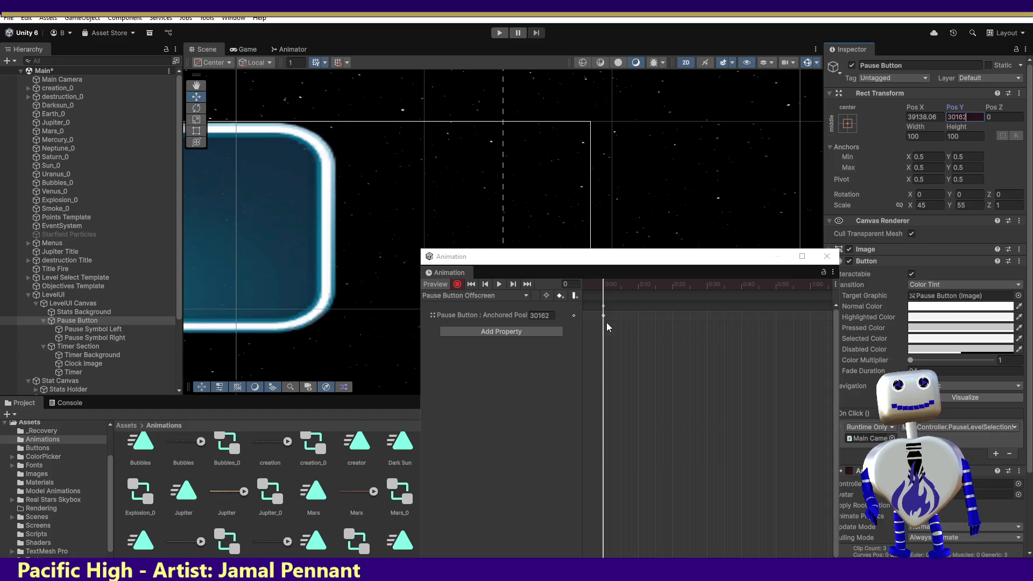
{"action": "left_click_drag", "start_coordinate": [603, 315], "coordinate": [774, 323]}
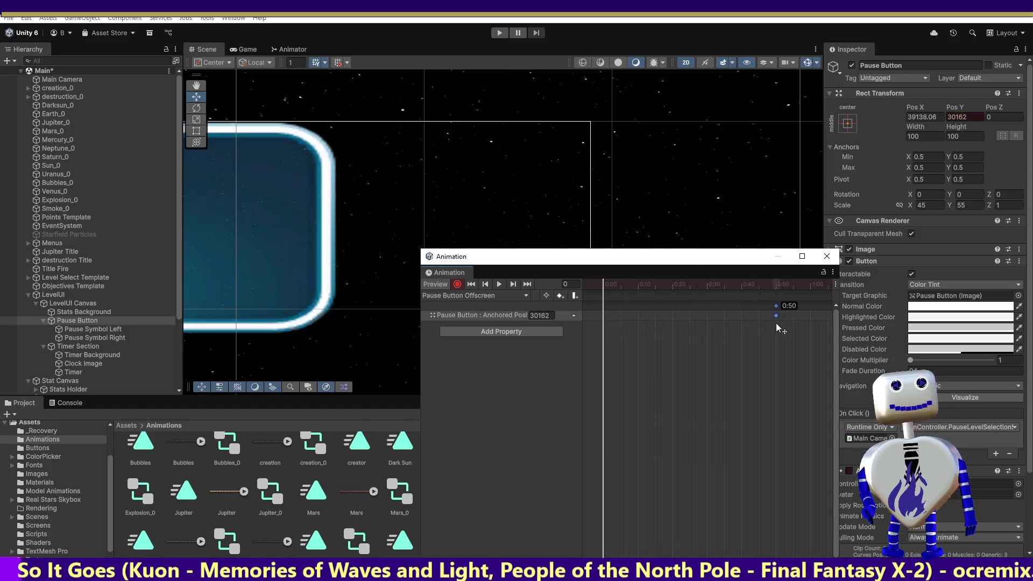
{"action": "left_click", "coordinate": [610, 318]}
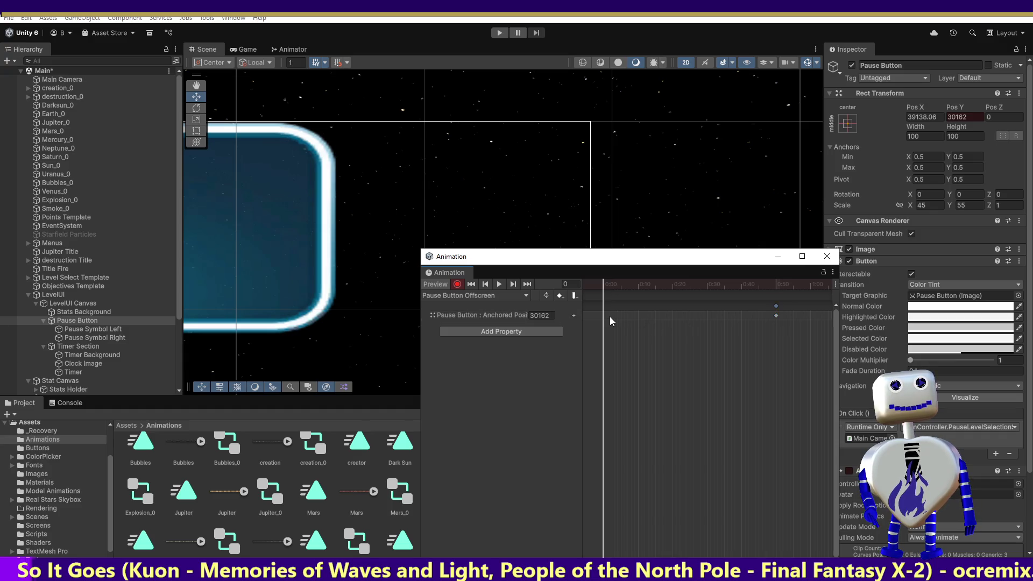
- Add a 0:00 keyframe with Pos Y 20497 and stop recording
{"action": "left_click", "coordinate": [560, 295]}
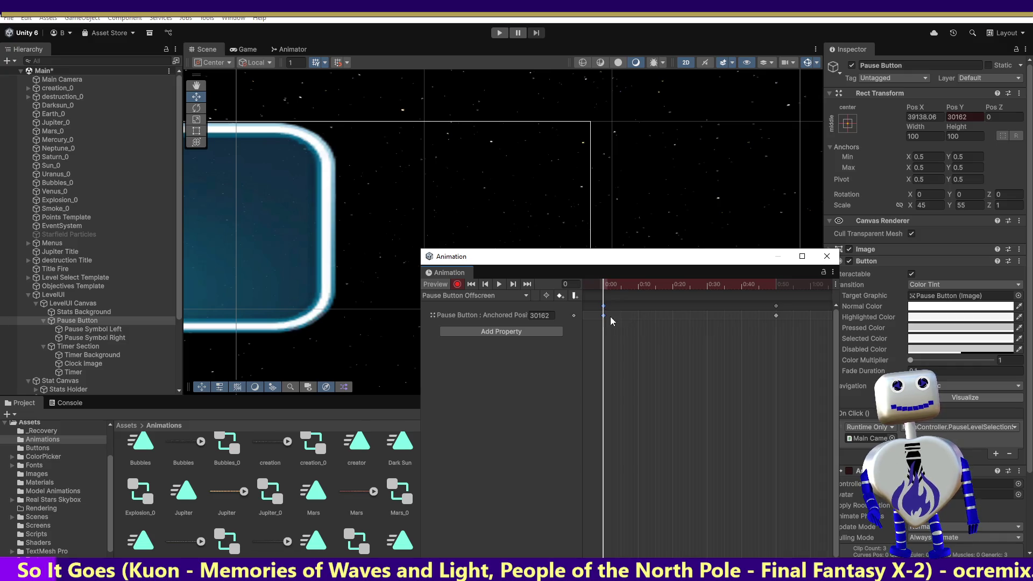
{"action": "left_click", "coordinate": [963, 118]}
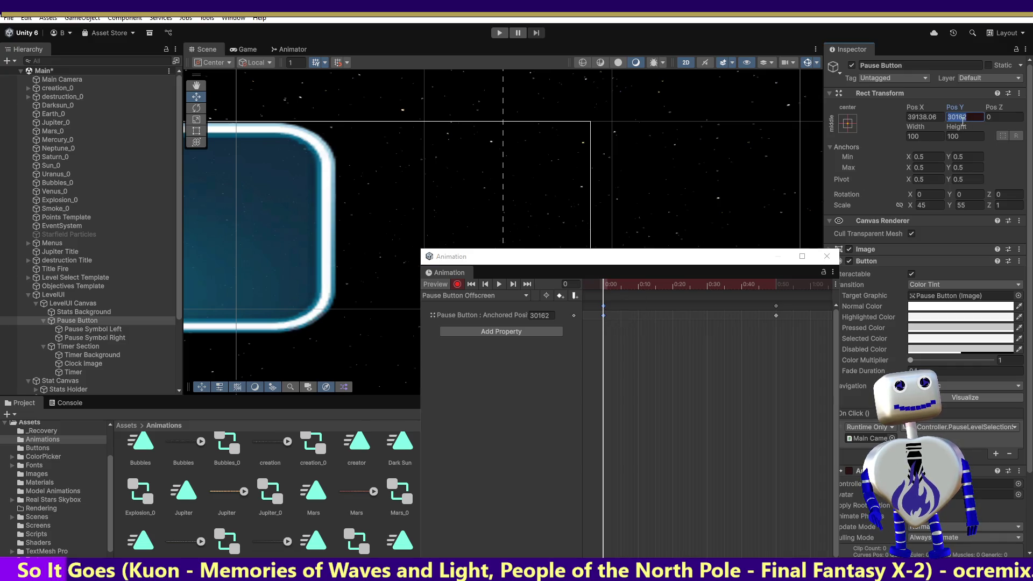
{"action": "key", "text": "End"}
{"action": "key", "text": "Return"}
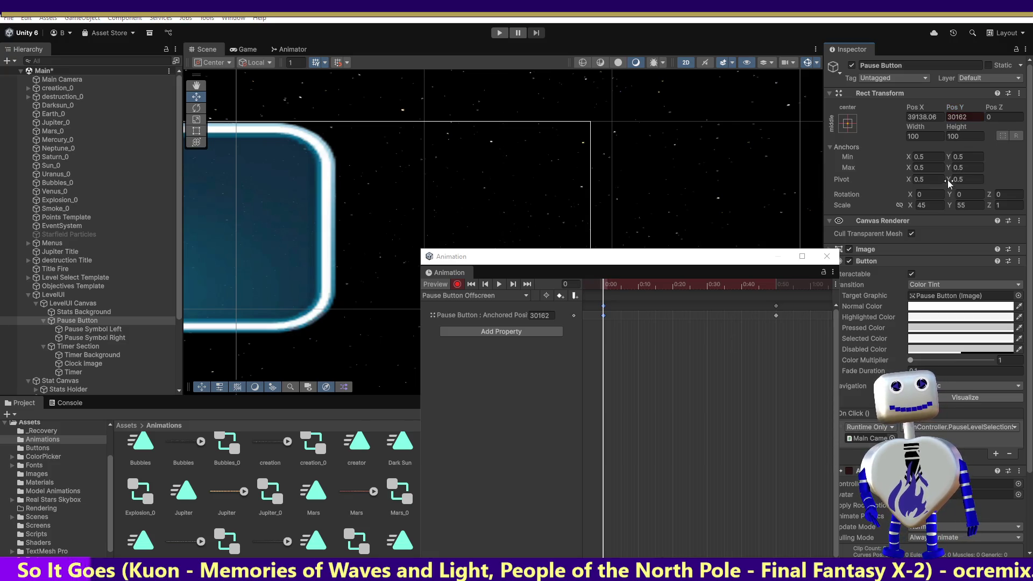
{"action": "left_click", "coordinate": [966, 118]}
{"action": "type", "text": "20497"}
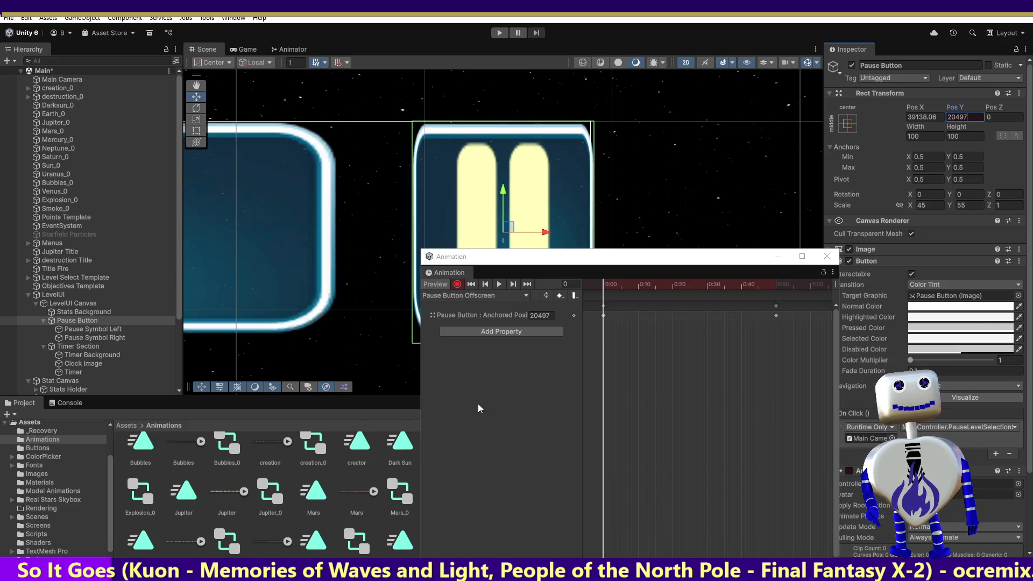
{"action": "left_click", "coordinate": [458, 285]}
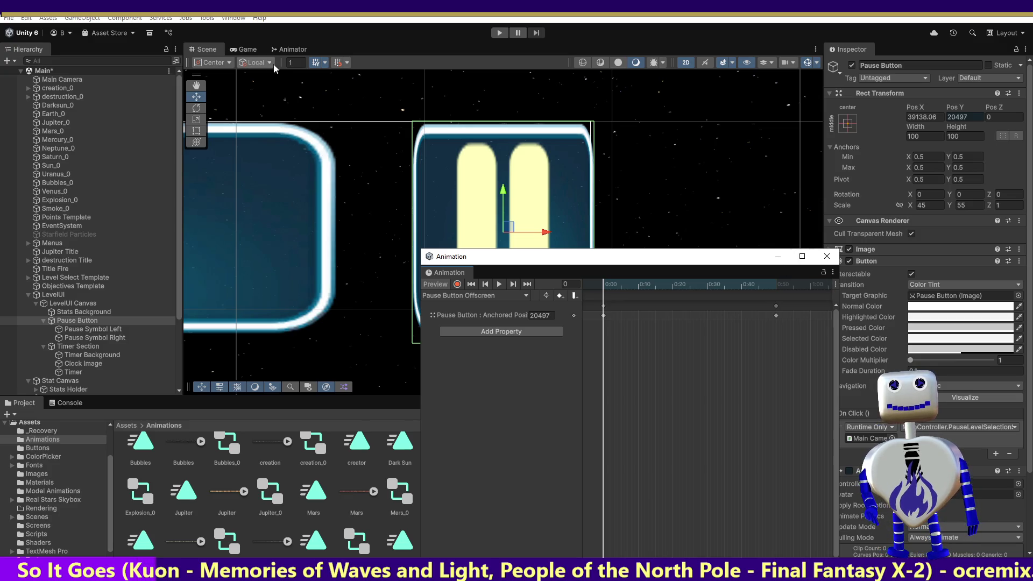
{"action": "left_click", "coordinate": [295, 49]}
- Rename the Pause Button animator state to 'Pause Button Onscreen'
{"action": "mouse_move", "coordinate": [598, 262]}
{"action": "left_mouse_down"}
{"action": "mouse_move", "coordinate": [759, 300]}
{"action": "mouse_move", "coordinate": [817, 353]}
{"action": "mouse_move", "coordinate": [838, 344]}
{"action": "left_mouse_up"}
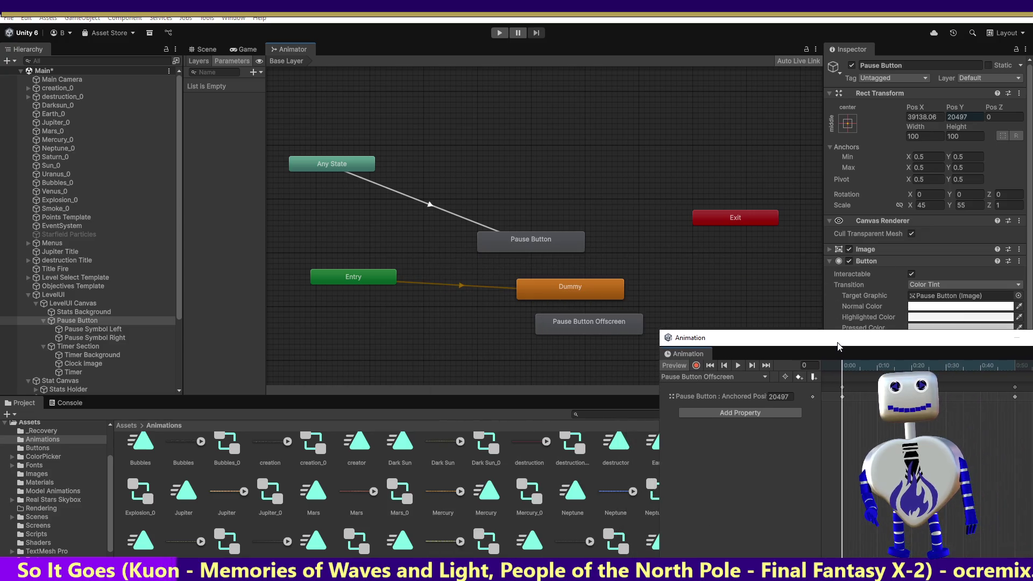
{"action": "left_click", "coordinate": [569, 249]}
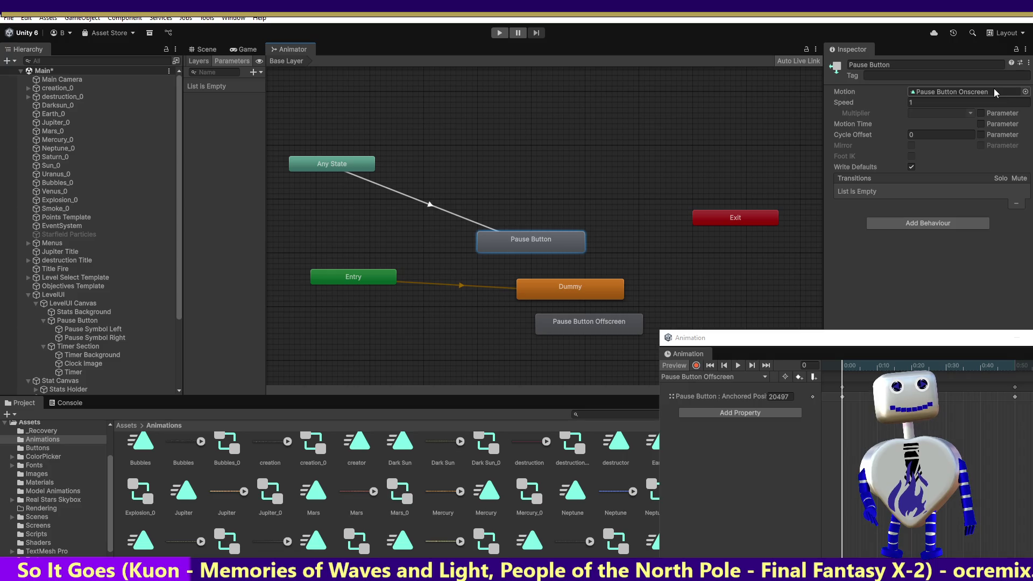
{"action": "right_click", "coordinate": [540, 240]}
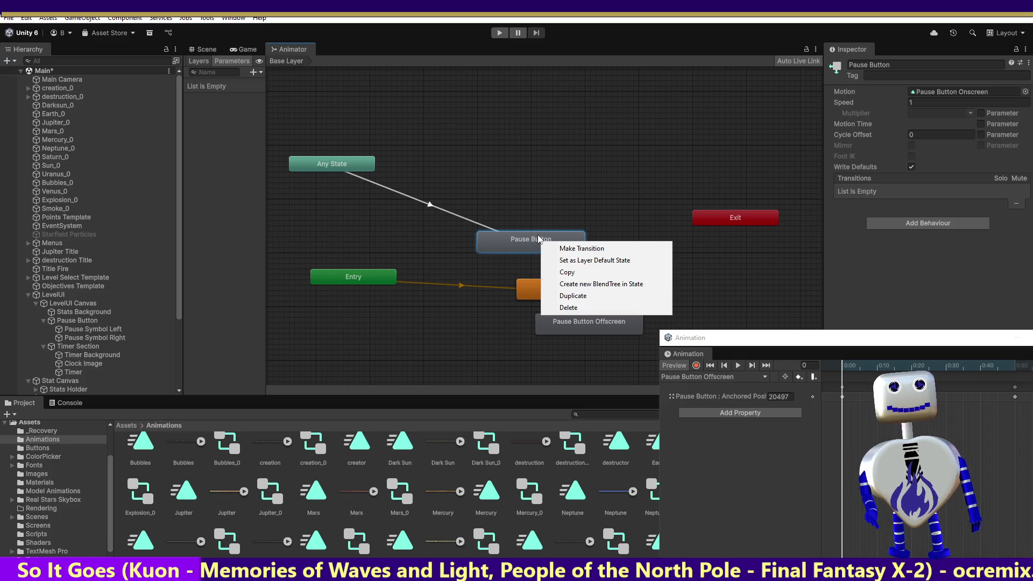
{"action": "left_click", "coordinate": [542, 241]}
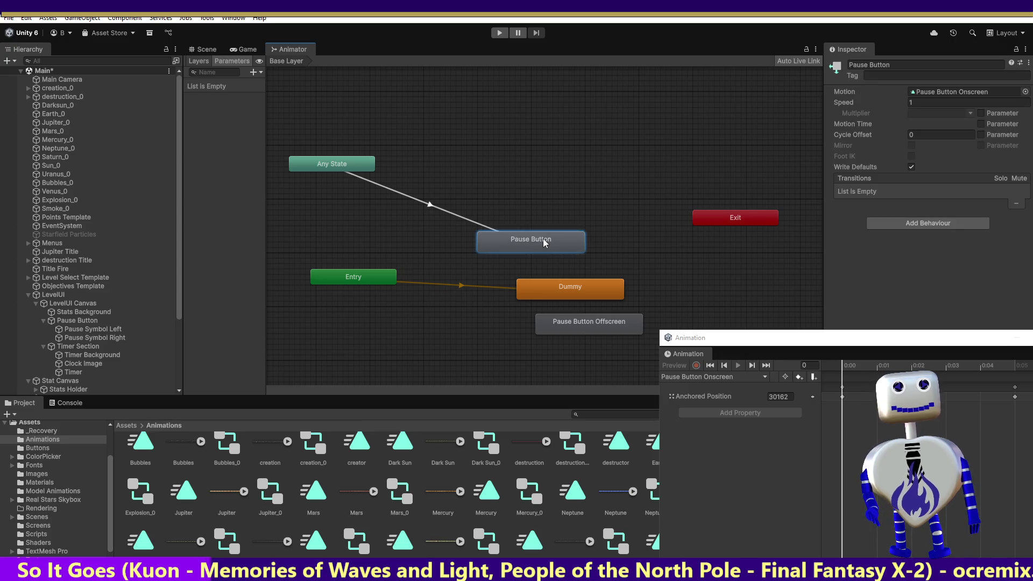
{"action": "left_click", "coordinate": [911, 64]}
{"action": "type", "text": "Onscreen"}
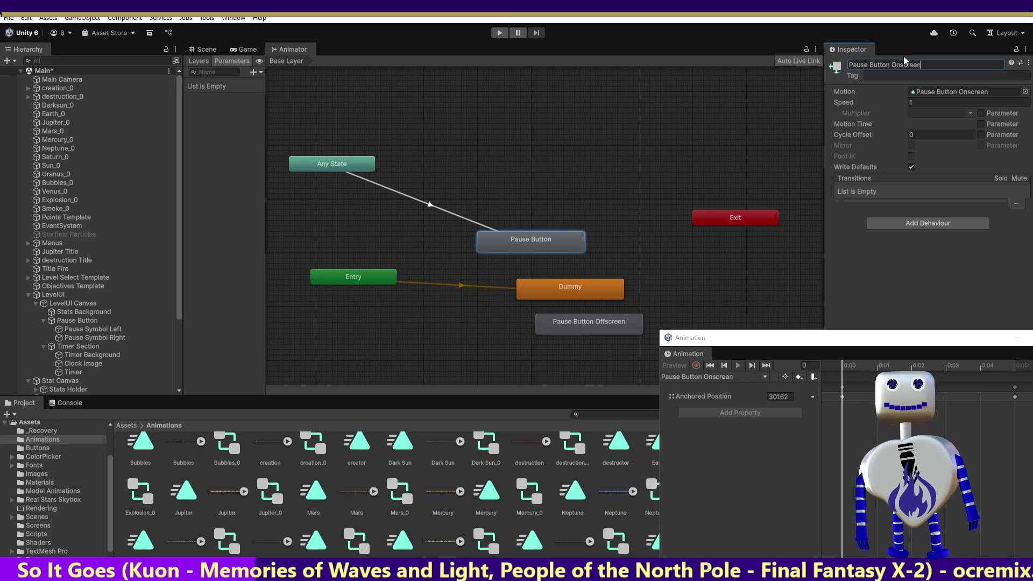
{"action": "left_click", "coordinate": [650, 283]}
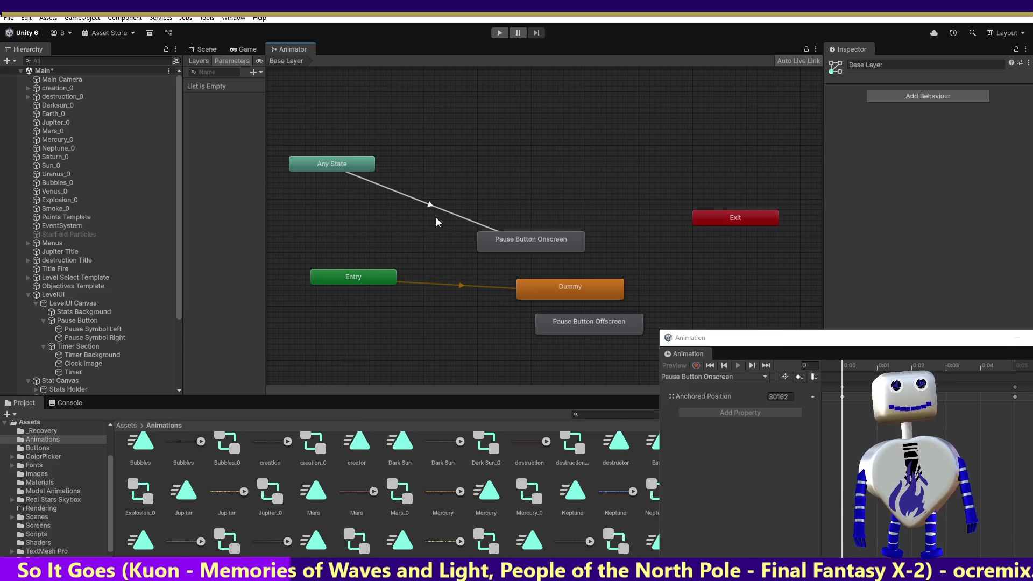
- Delete the Any State transition into Pause Button Onscreen
{"action": "mouse_move", "coordinate": [822, 340]}
{"action": "left_mouse_down"}
{"action": "mouse_move", "coordinate": [746, 183]}
{"action": "mouse_move", "coordinate": [719, 164]}
{"action": "left_mouse_up"}
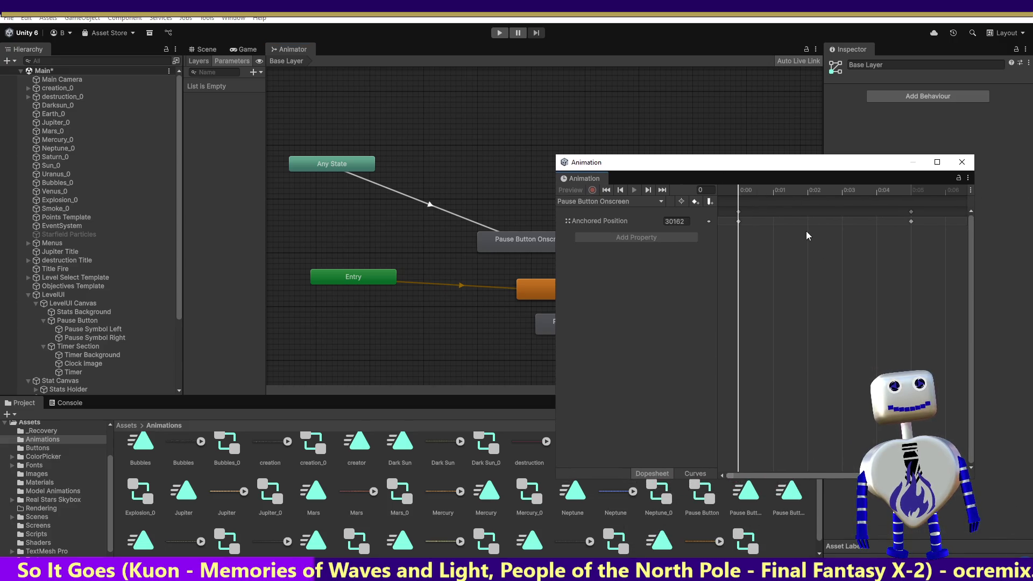
{"action": "left_click", "coordinate": [466, 219]}
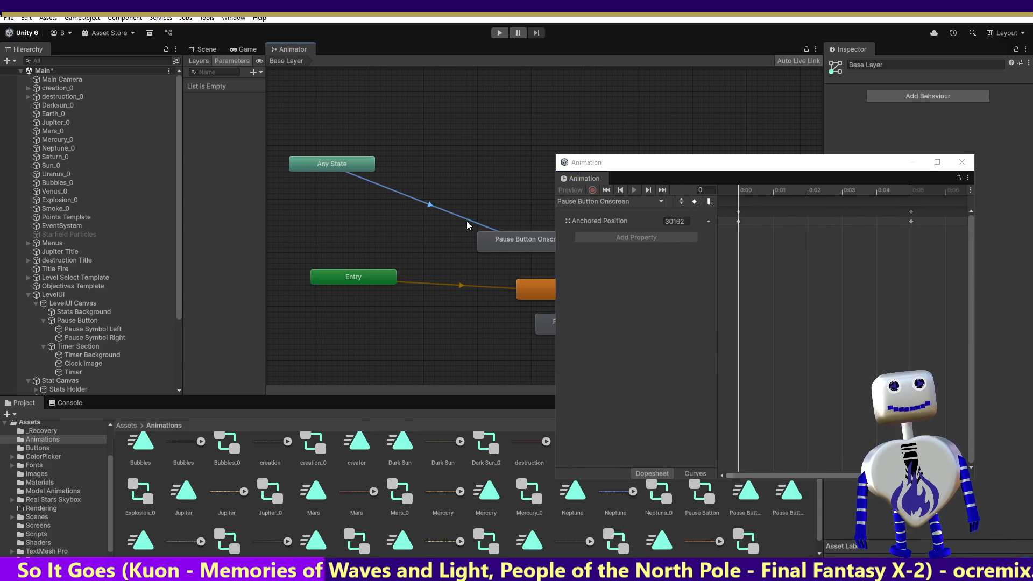
{"action": "key", "text": "Delete"}
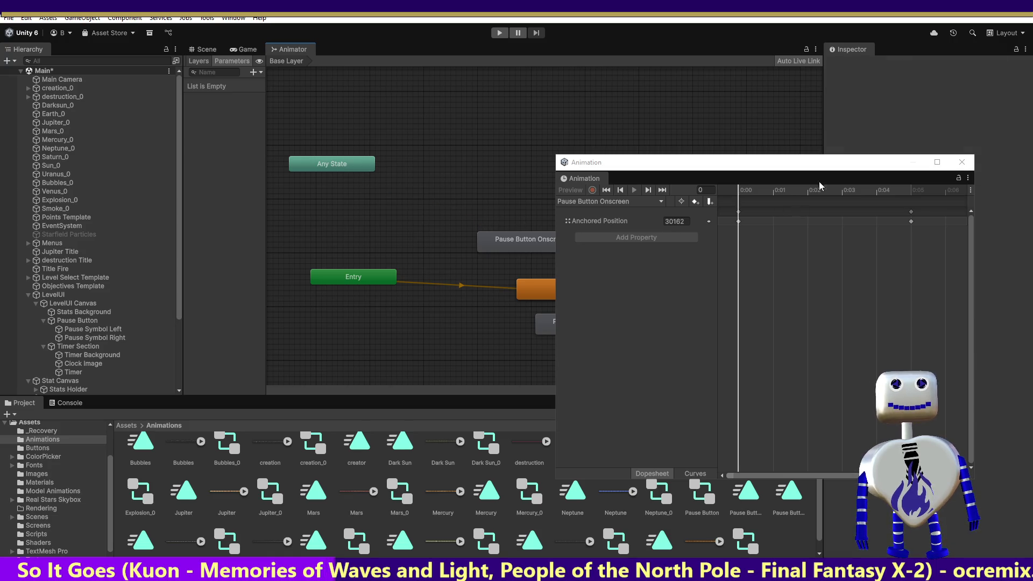
- Put Dummy beneath Entry and Pause Button Offscreen below Onscreen, then close the Animation window
{"action": "left_click_drag", "start_coordinate": [746, 165], "coordinate": [896, 182]}
{"action": "mouse_move", "coordinate": [552, 289]}
{"action": "left_mouse_down"}
{"action": "mouse_move", "coordinate": [355, 321]}
{"action": "mouse_move", "coordinate": [335, 313]}
{"action": "left_mouse_up"}
{"action": "left_click_drag", "start_coordinate": [546, 242], "coordinate": [557, 236]}
{"action": "mouse_move", "coordinate": [581, 324]}
{"action": "left_mouse_down"}
{"action": "mouse_move", "coordinate": [491, 267]}
{"action": "mouse_move", "coordinate": [535, 262]}
{"action": "left_mouse_up"}
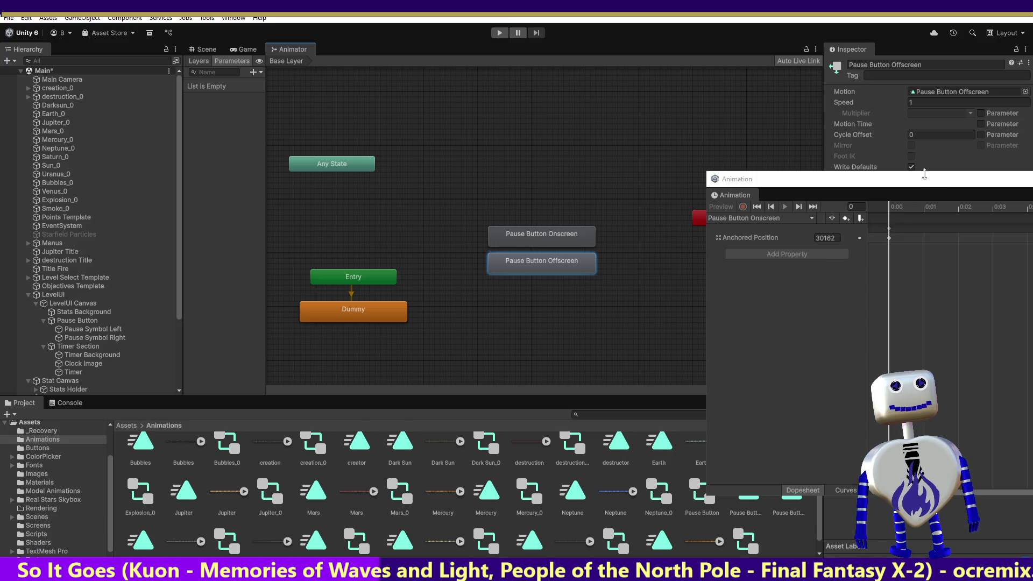
{"action": "left_click_drag", "start_coordinate": [926, 172], "coordinate": [691, 163]}
{"action": "left_click", "coordinate": [880, 159]}
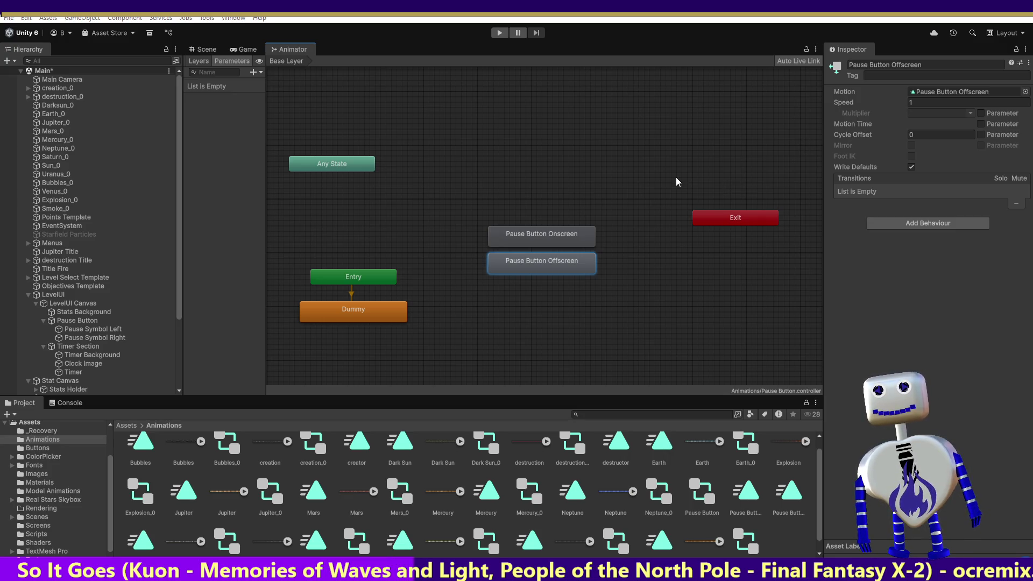
- In MainController.cs, change the Play call's state name to 'Pause Button OnScreen'
{"action": "key", "text": "alt+Tab"}
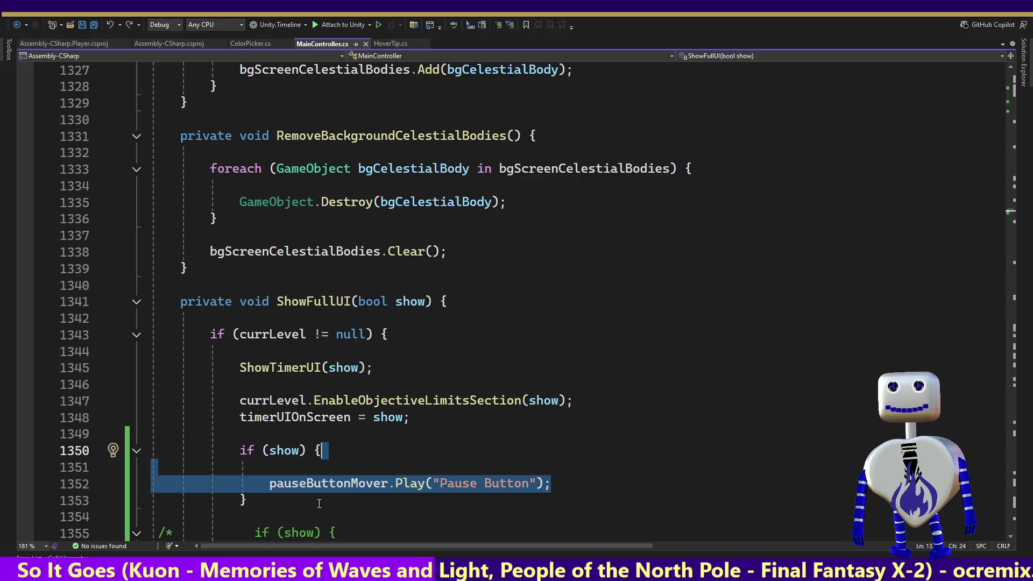
{"action": "left_click", "coordinate": [529, 483]}
{"action": "type", "text": "OnSc"}
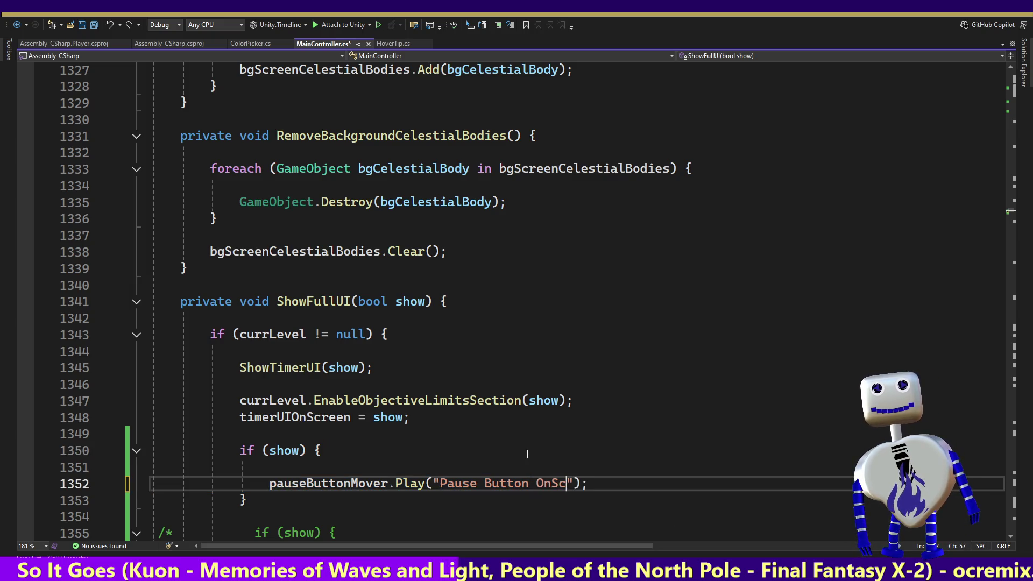
{"action": "type", "text": "reen"}
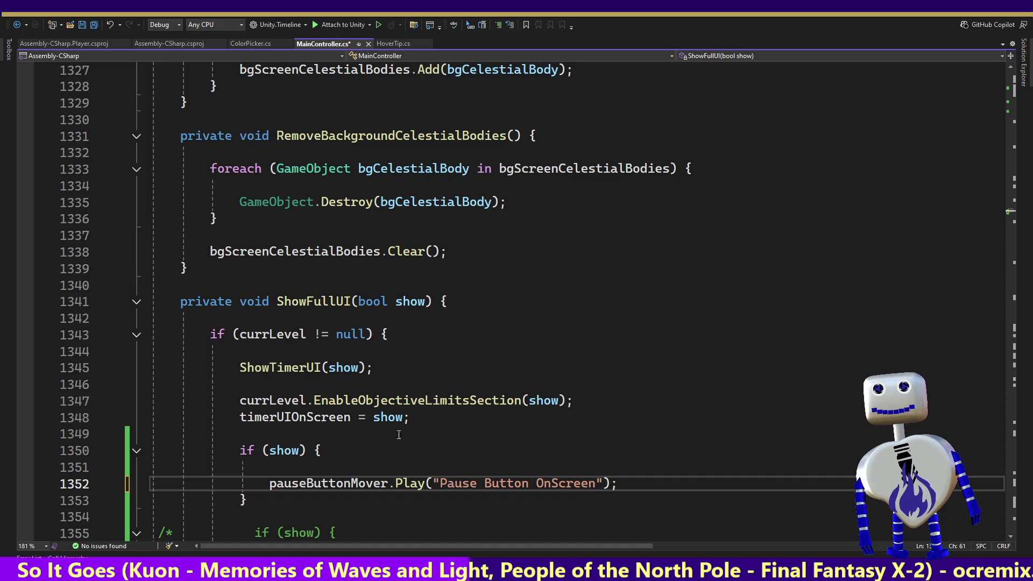
- Add an empty else block after the if block in ShowFullUI
{"action": "left_click", "coordinate": [345, 500]}
{"action": "key", "text": "Return"}
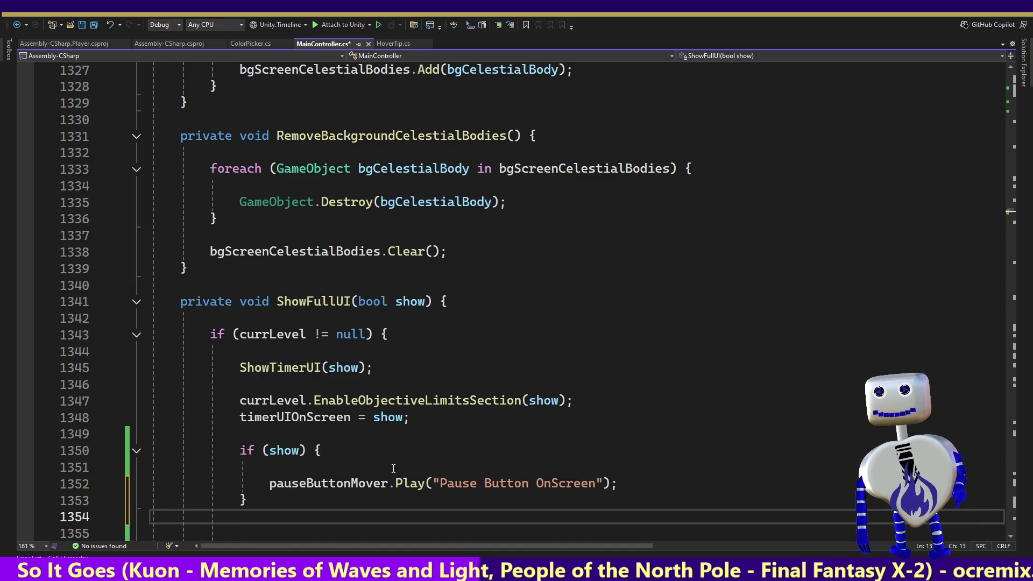
{"action": "type", "text": "else {"}
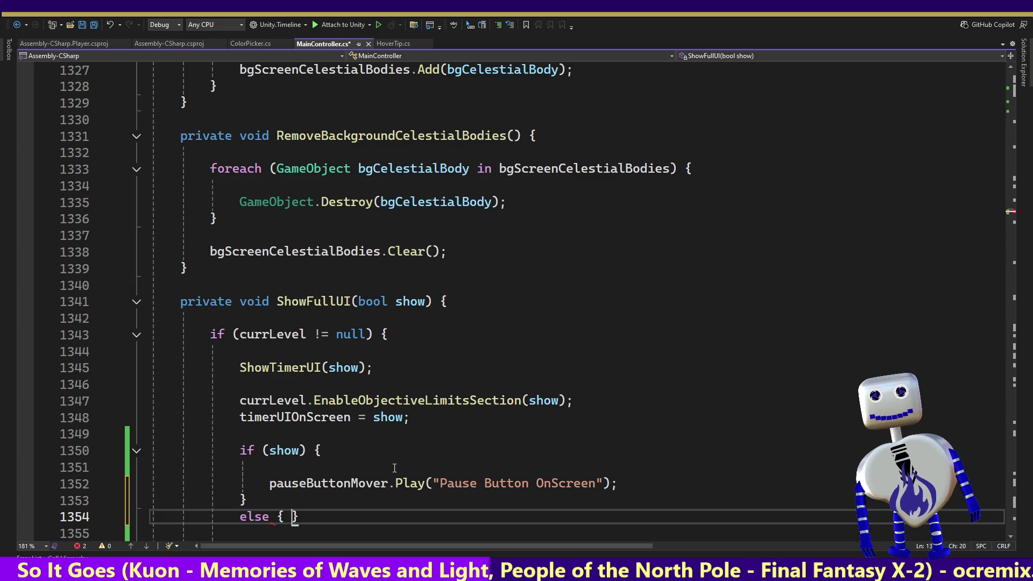
{"action": "key", "text": "Return"}
{"action": "scroll", "coordinate": [395, 468], "scroll_direction": "down", "scroll_amount": 5}
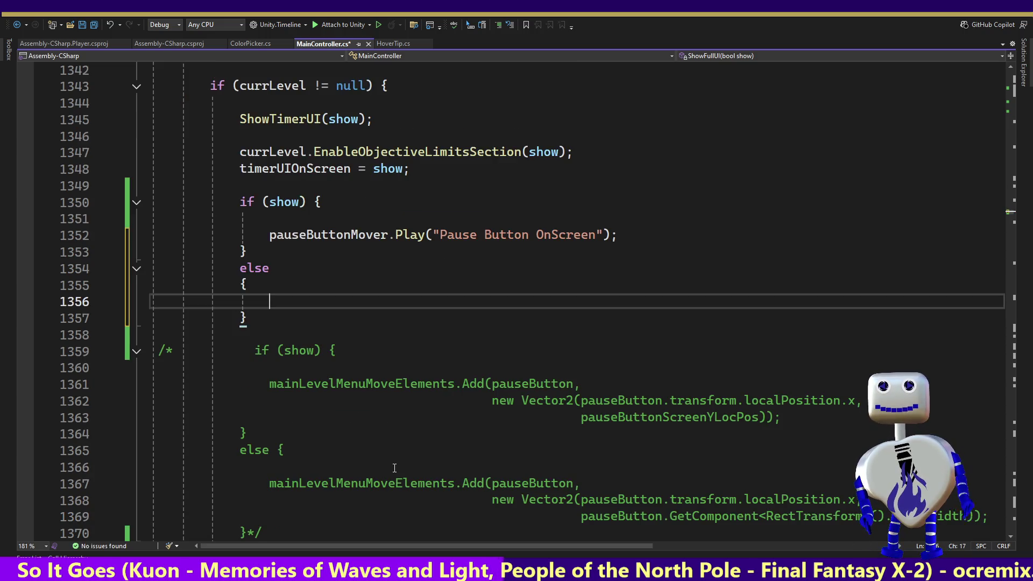
{"action": "key", "text": "ctrl+z"}
{"action": "key", "text": "Return"}
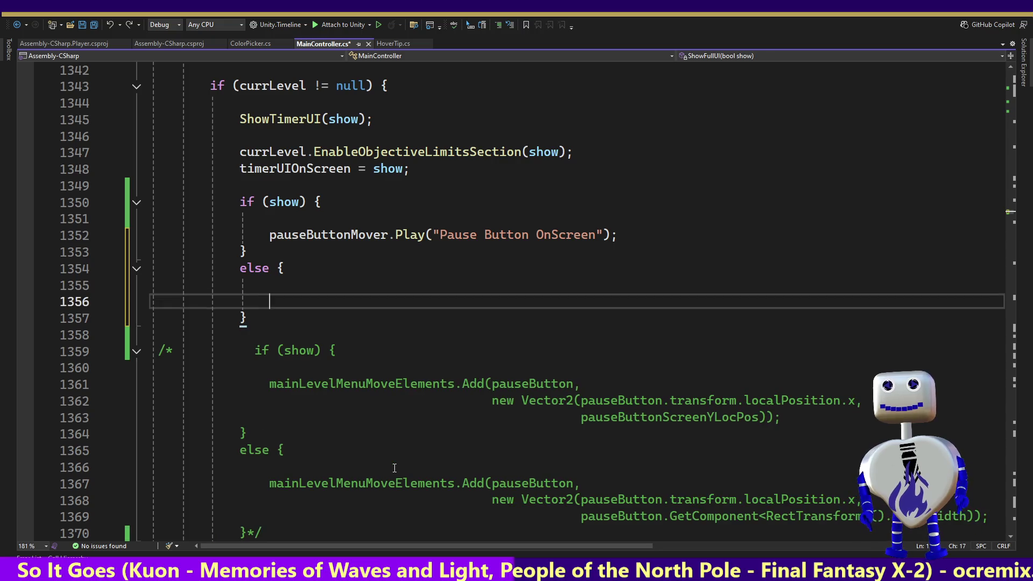
- Fill the else block with Play("Pause Button OffScreen") by copying and editing the onscreen line
{"action": "left_click", "coordinate": [619, 234]}
{"action": "key", "text": "shift+Up"}
{"action": "key", "text": "shift+Up"}
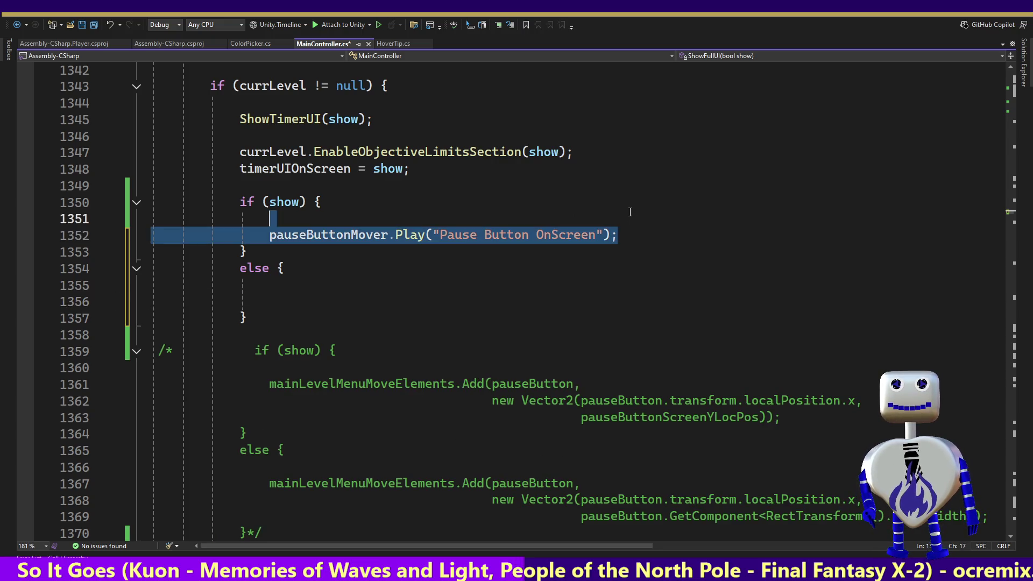
{"action": "key", "text": "ctrl+c"}
{"action": "left_click", "coordinate": [322, 301]}
{"action": "key", "text": "shift+Home"}
{"action": "key", "text": "ctrl+v"}
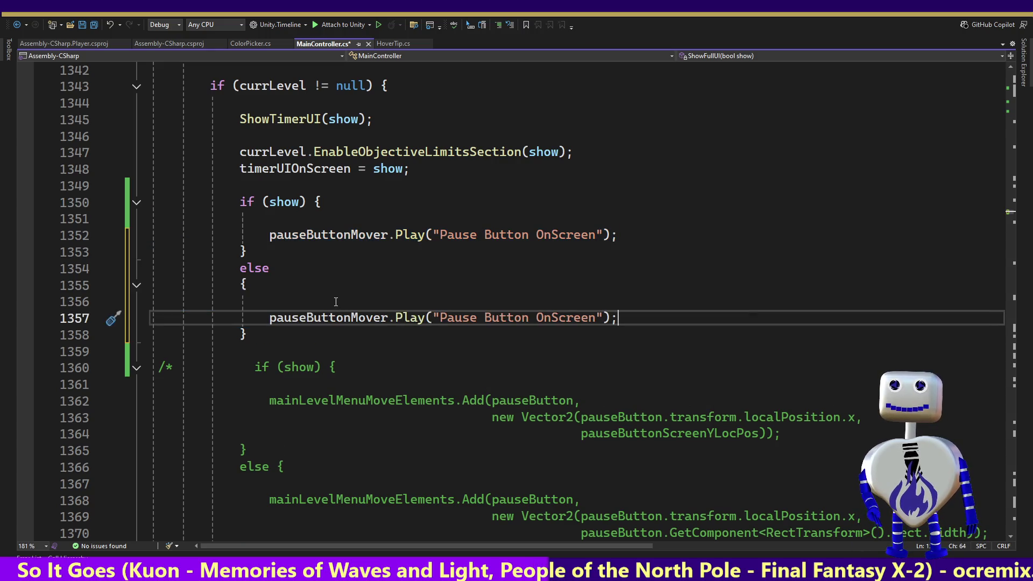
{"action": "key", "text": "ctrl+z"}
{"action": "left_click", "coordinate": [549, 302]}
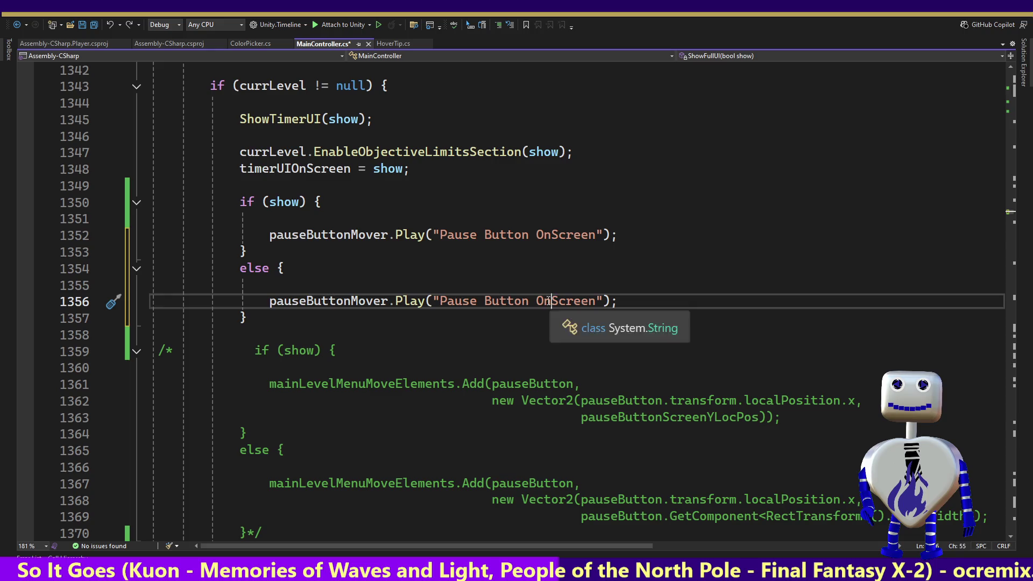
{"action": "left_click_drag", "start_coordinate": [550, 302], "coordinate": [542, 301]}
{"action": "type", "text": "ff"}
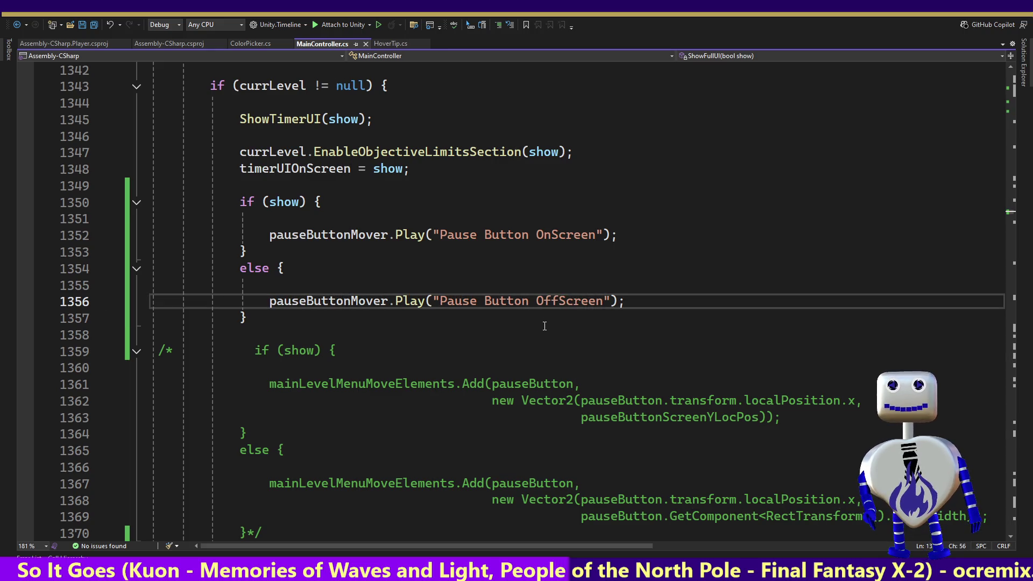
{"action": "key", "text": "alt+Tab"}
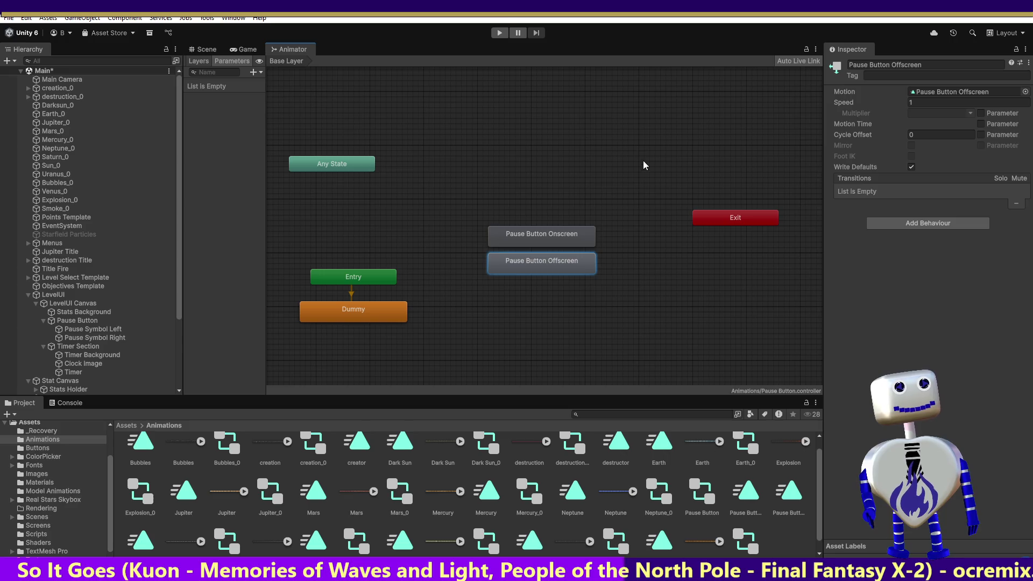
- Play-test a Skill Challenge level, stop it, and select the Pause Button Offscreen clip
{"action": "left_click", "coordinate": [500, 33]}
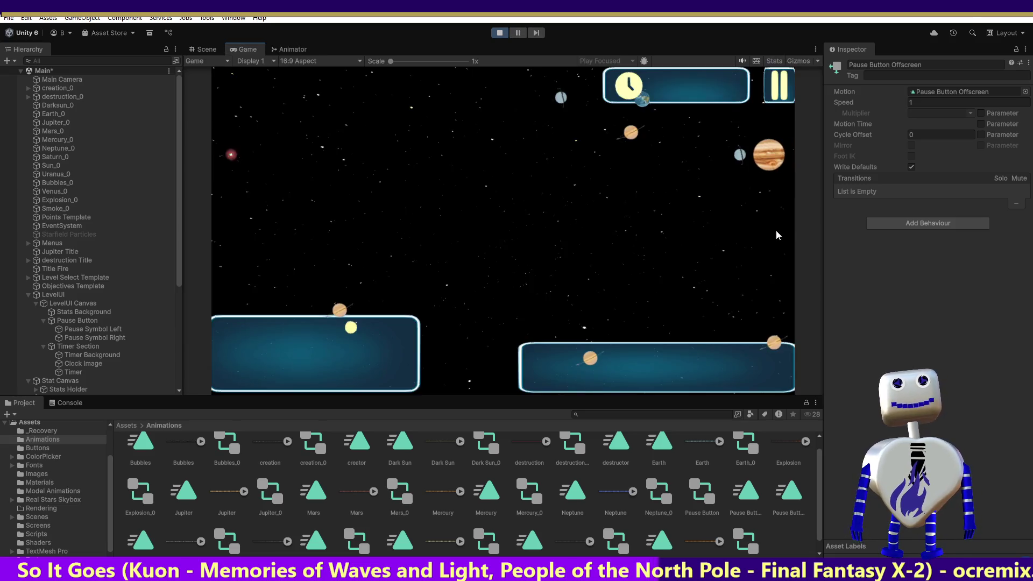
{"action": "left_click", "coordinate": [546, 216]}
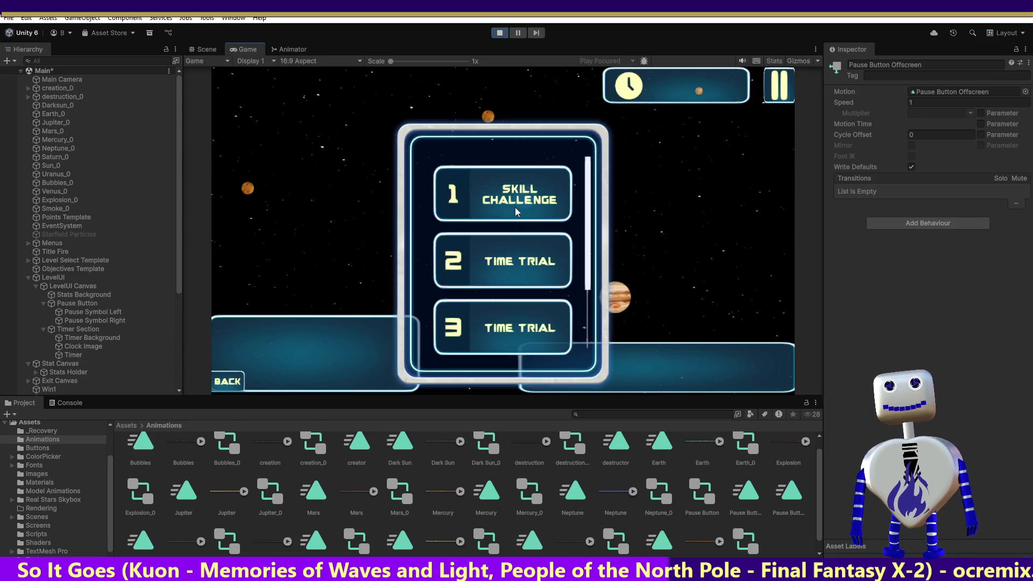
{"action": "left_click", "coordinate": [543, 213]}
{"action": "left_click", "coordinate": [729, 250]}
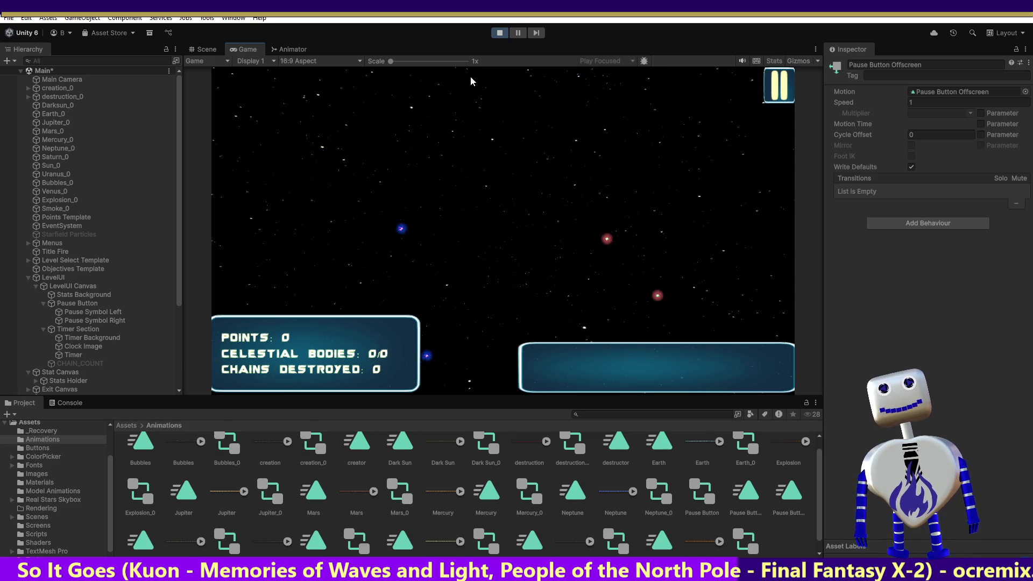
{"action": "left_click", "coordinate": [500, 33]}
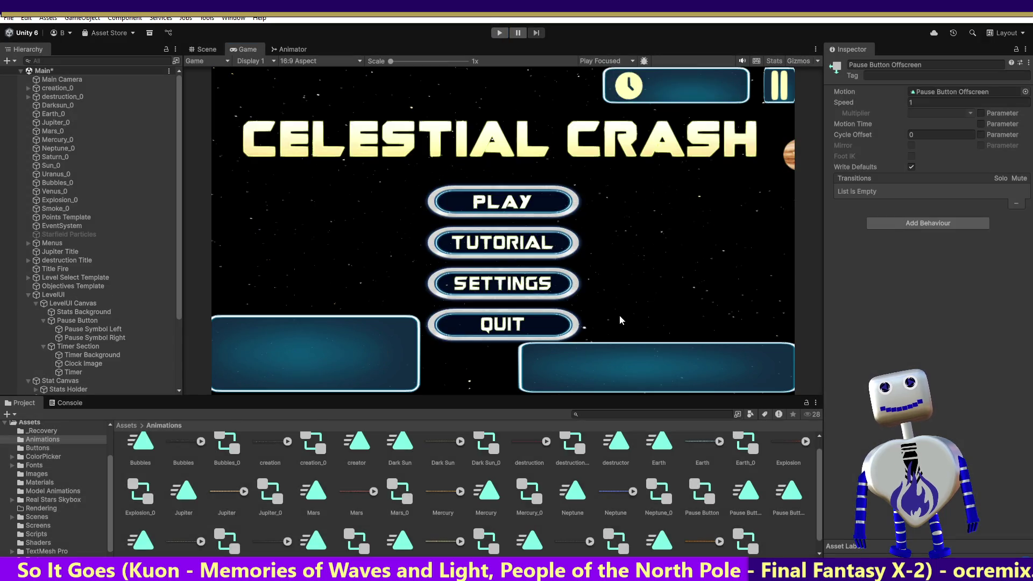
{"action": "left_click", "coordinate": [745, 495]}
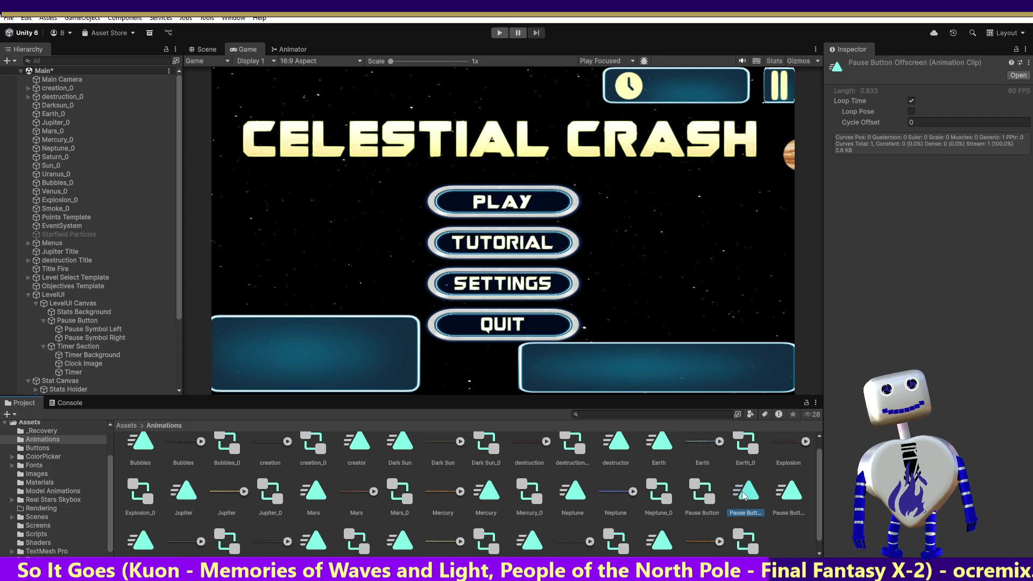
- Turn off Loop Time on the Pause Button Offscreen clip and open it in the Animation window
{"action": "left_click", "coordinate": [788, 494]}
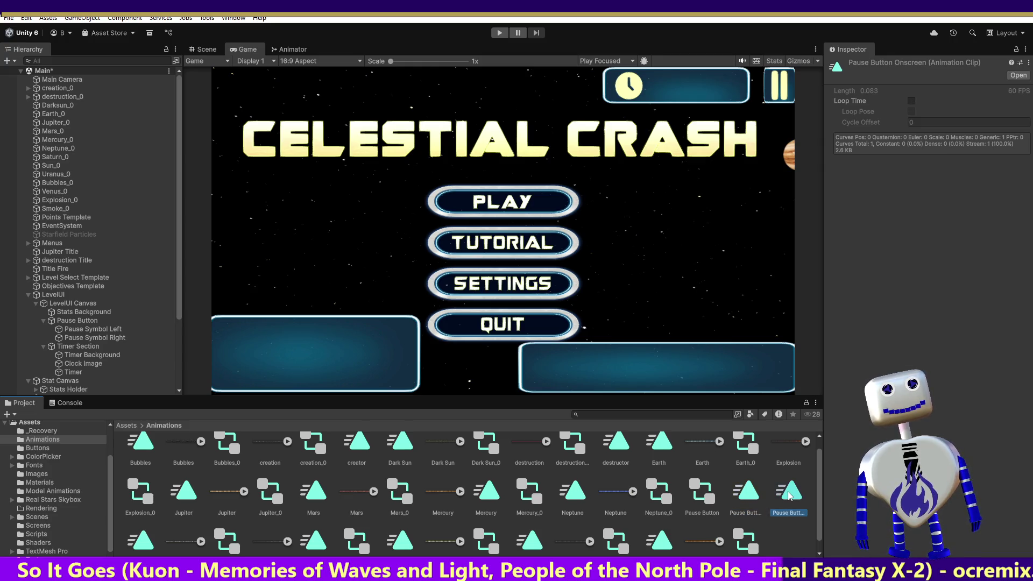
{"action": "left_click", "coordinate": [745, 492]}
{"action": "left_click", "coordinate": [910, 101]}
{"action": "left_click", "coordinate": [910, 101]}
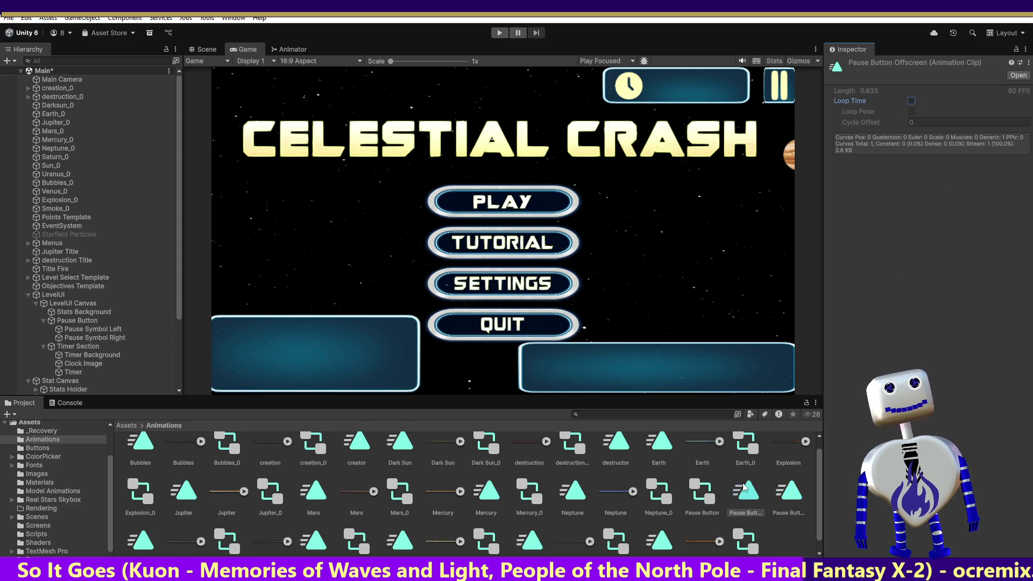
{"action": "left_click", "coordinate": [787, 493]}
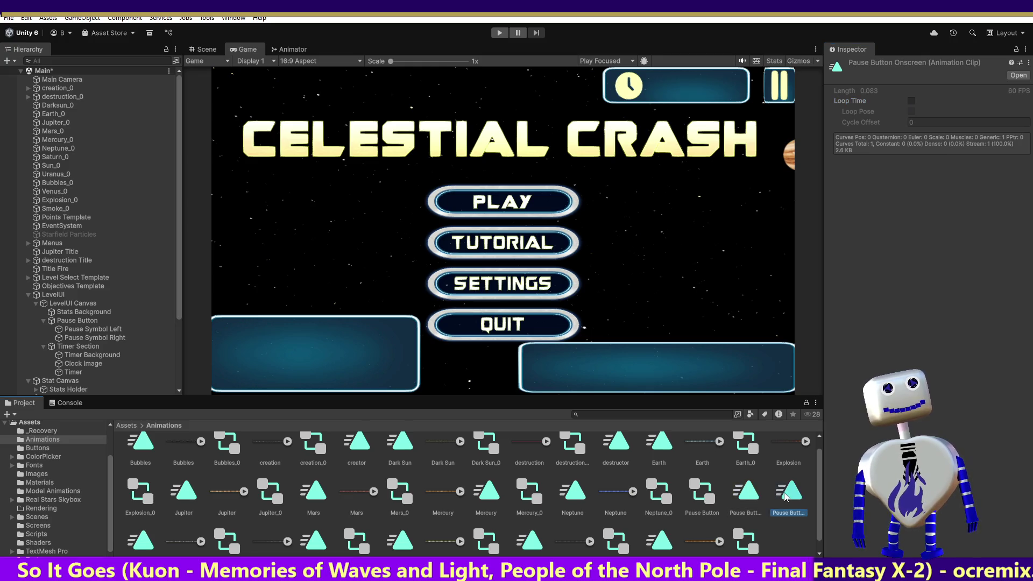
{"action": "left_click", "coordinate": [750, 499]}
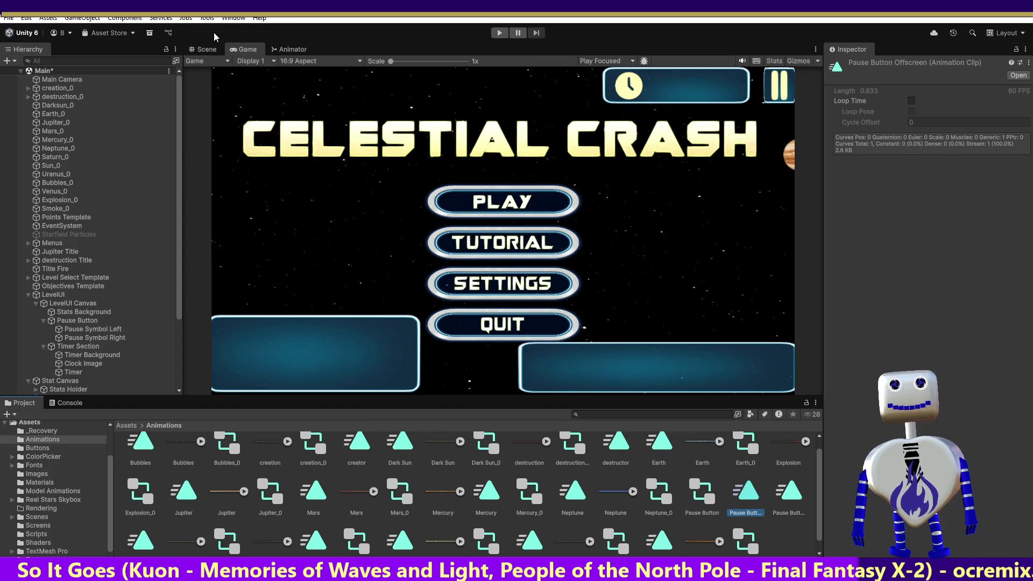
{"action": "left_click", "coordinate": [790, 502]}
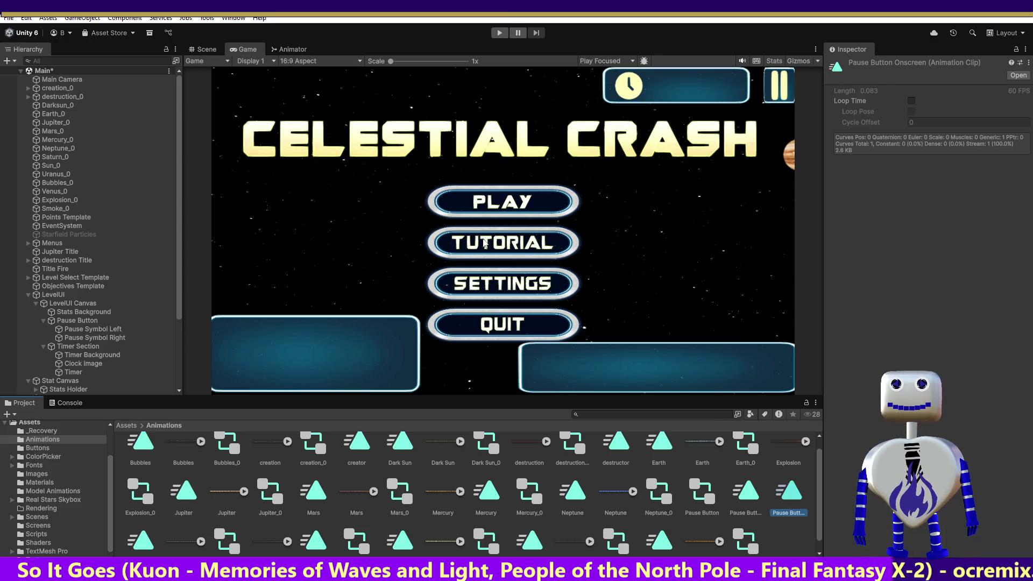
{"action": "double_click", "coordinate": [746, 491]}
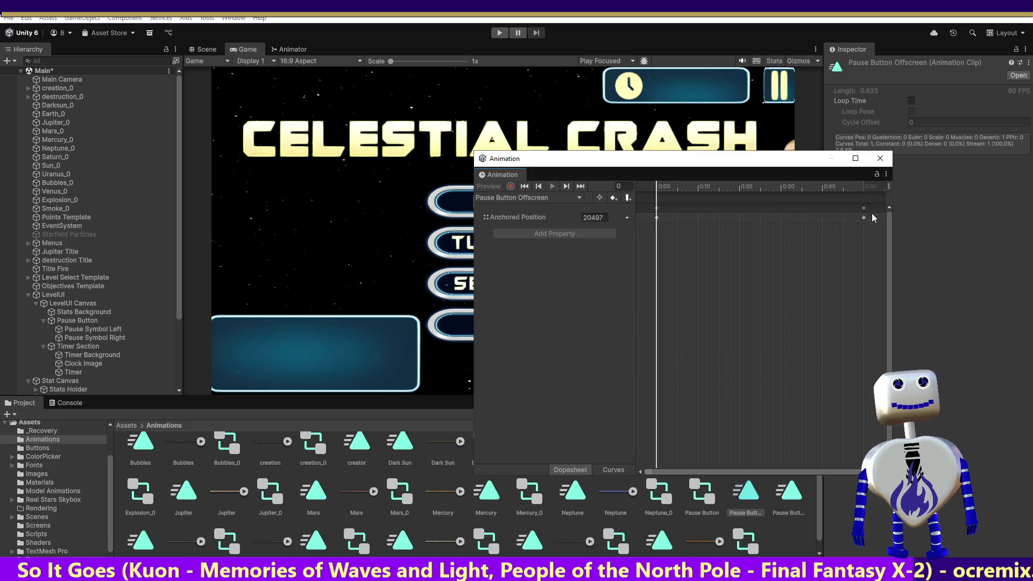
- Move the Offscreen clip's end keyframe from 0:50 to 0:05, start a play-test, and close the Animation window
{"action": "left_click", "coordinate": [791, 494]}
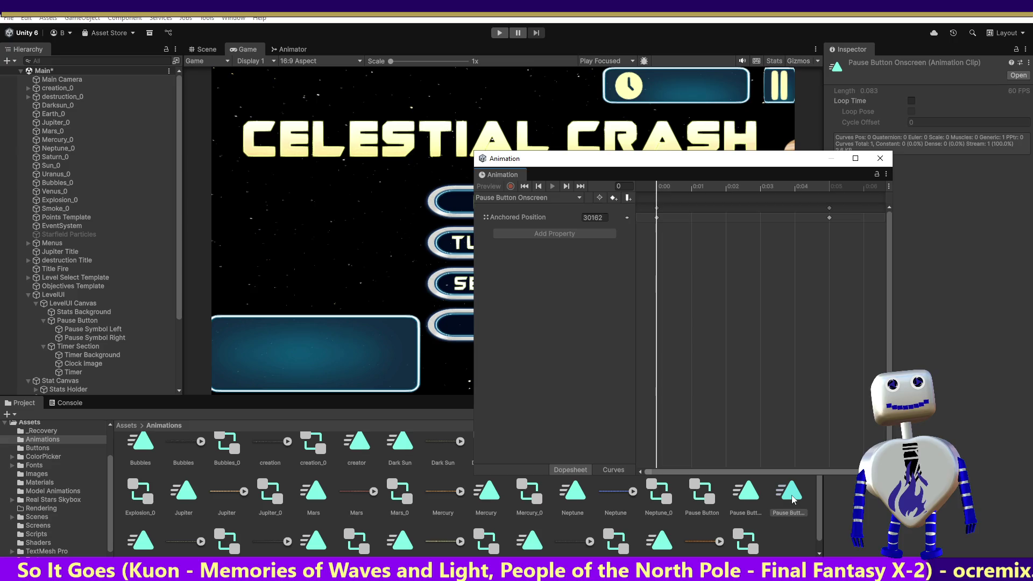
{"action": "left_click", "coordinate": [747, 494]}
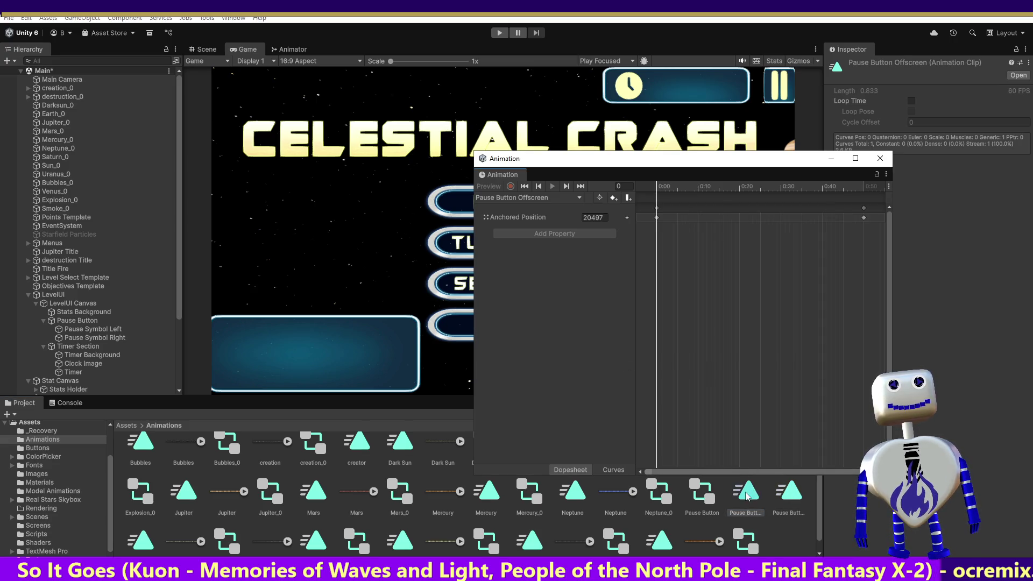
{"action": "left_click", "coordinate": [863, 218]}
{"action": "left_click_drag", "start_coordinate": [864, 218], "coordinate": [678, 218]}
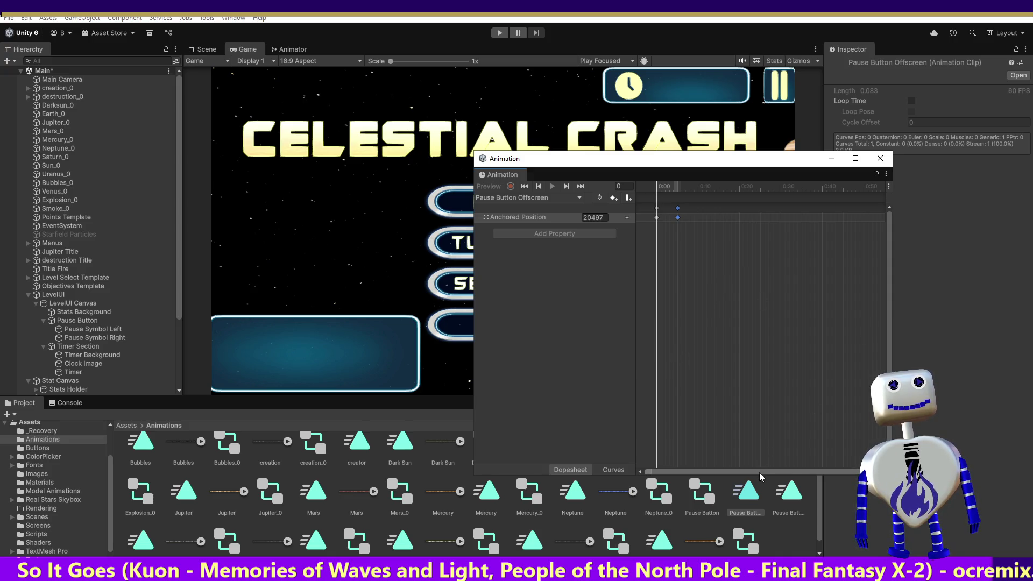
{"action": "left_click", "coordinate": [499, 35]}
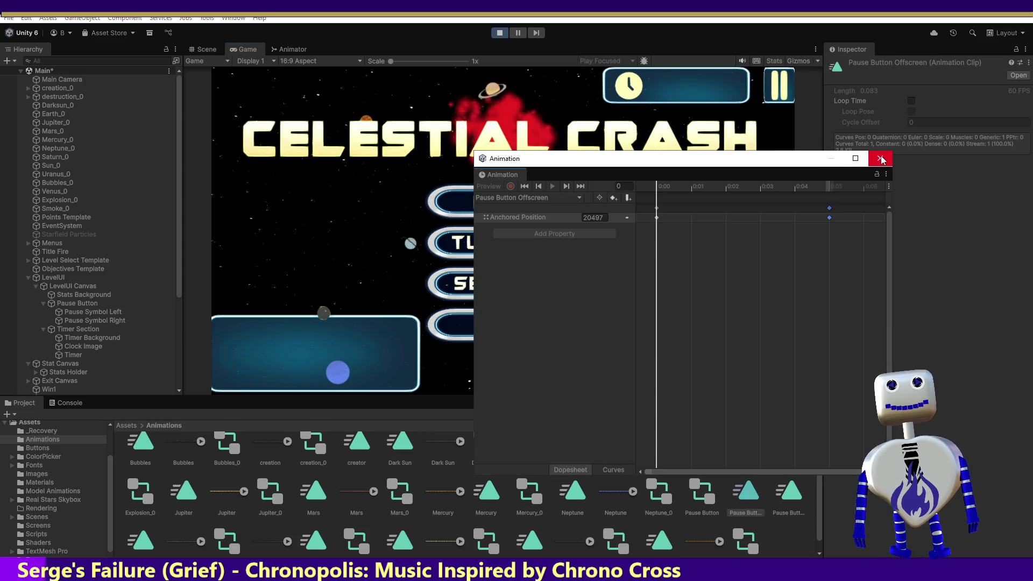
{"action": "left_click", "coordinate": [881, 158]}
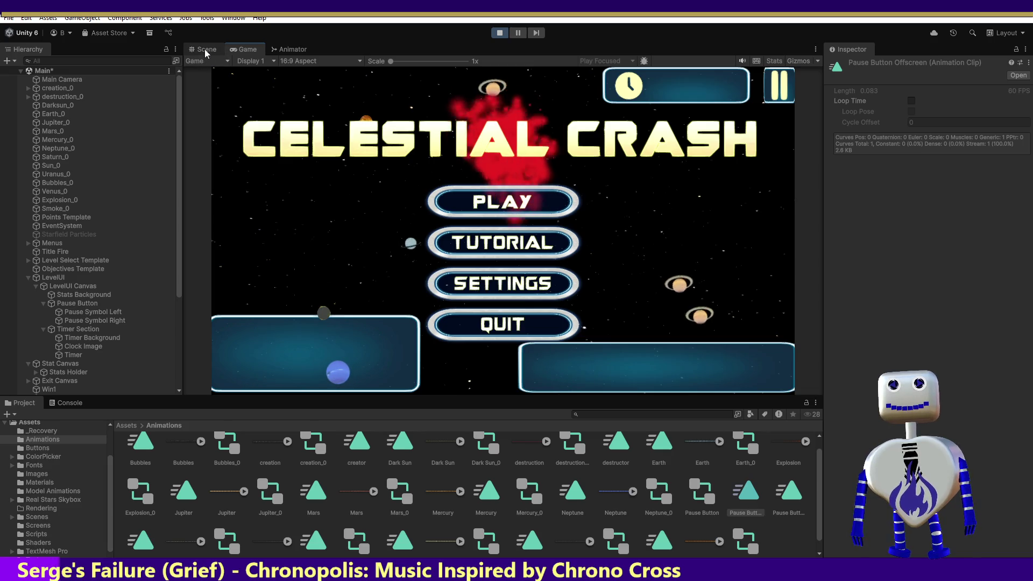
- Stop the play-test, view the Scene, and select the Pause Button object and its Offscreen clip
{"action": "left_click", "coordinate": [204, 49]}
{"action": "left_click", "coordinate": [499, 34]}
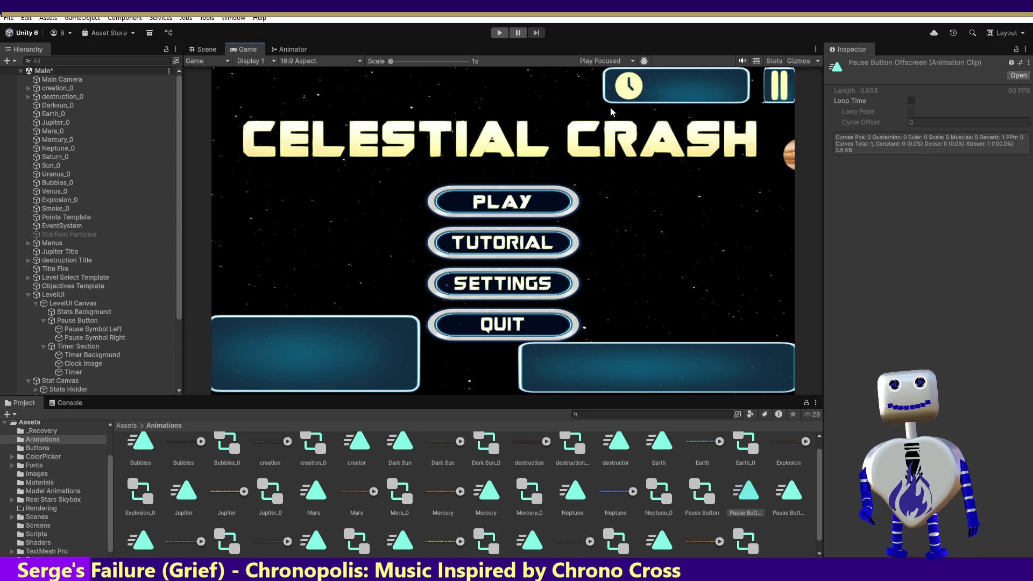
{"action": "left_click", "coordinate": [207, 50]}
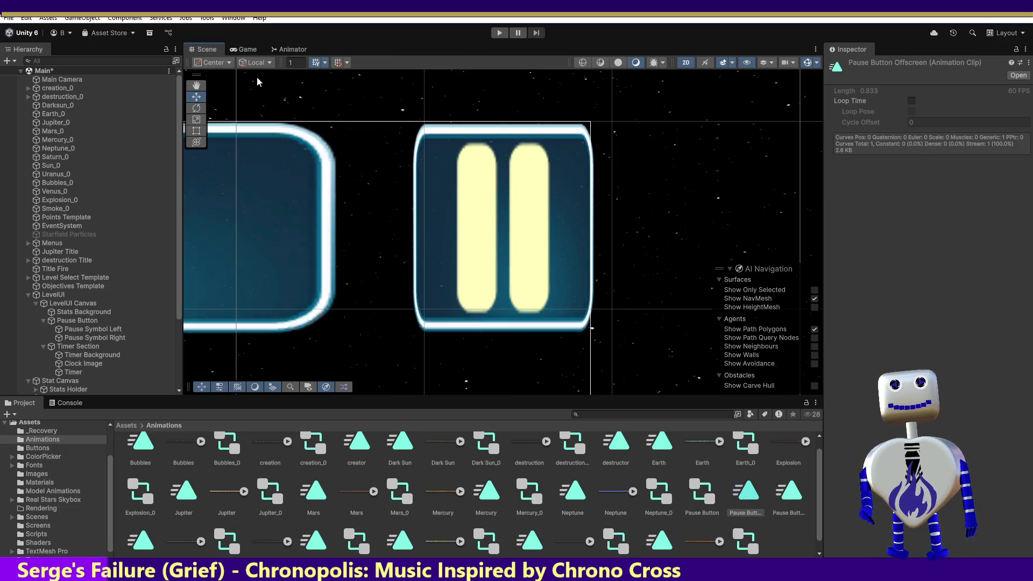
{"action": "left_click", "coordinate": [449, 178]}
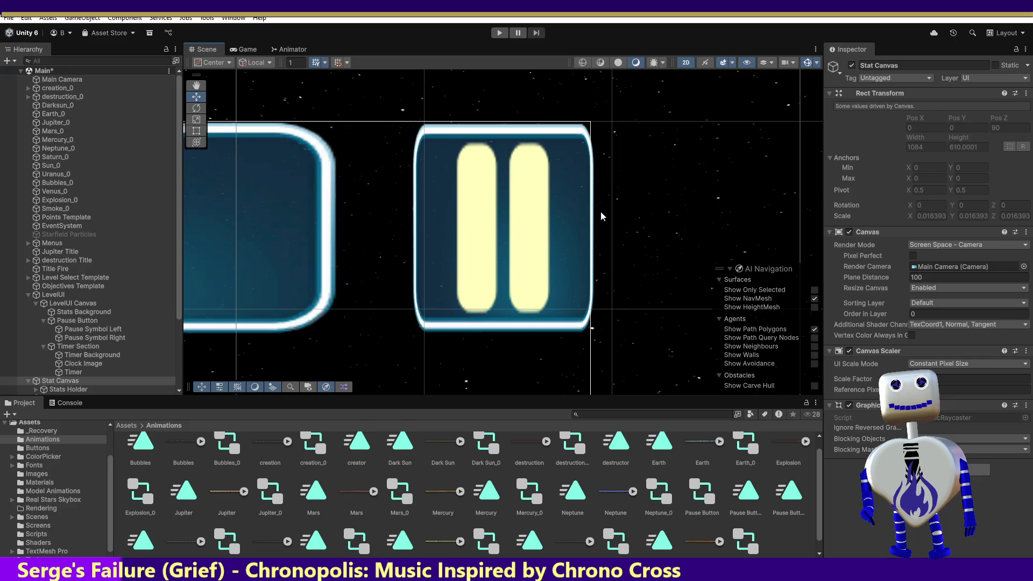
{"action": "key", "text": "ctrl+z"}
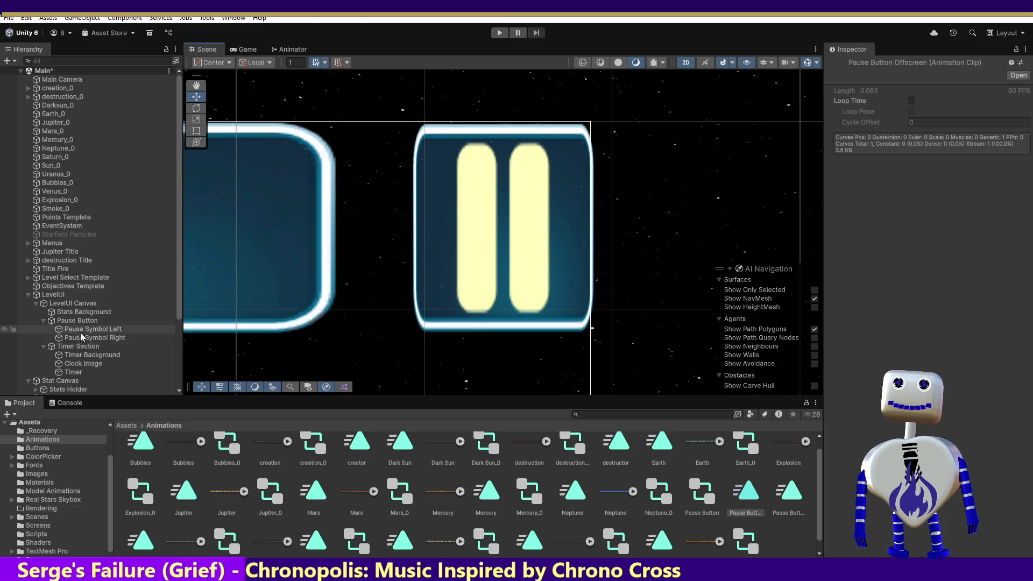
{"action": "left_click", "coordinate": [97, 321]}
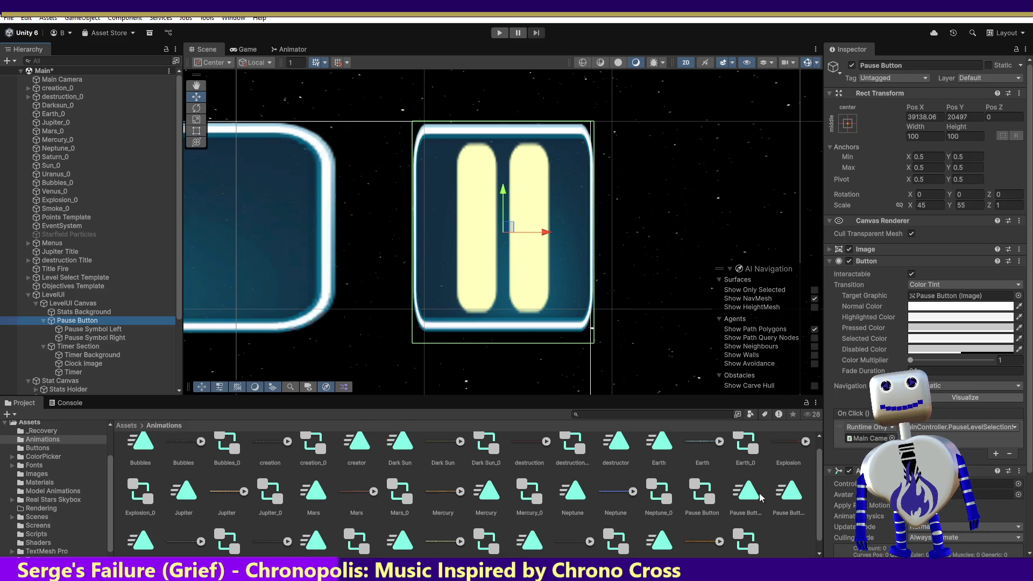
{"action": "left_click", "coordinate": [789, 494]}
{"action": "left_click", "coordinate": [749, 497]}
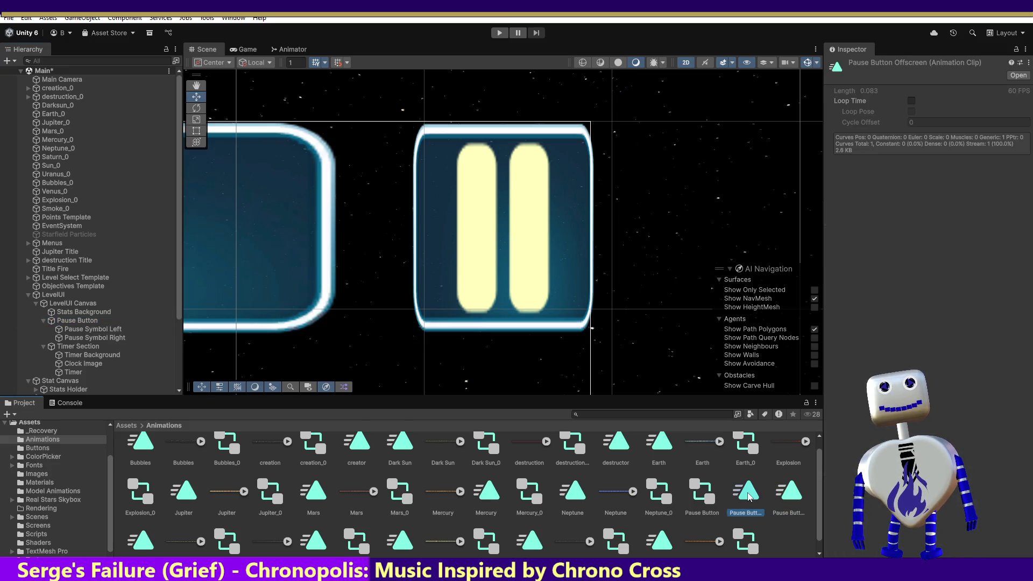
{"action": "double_click", "coordinate": [750, 496]}
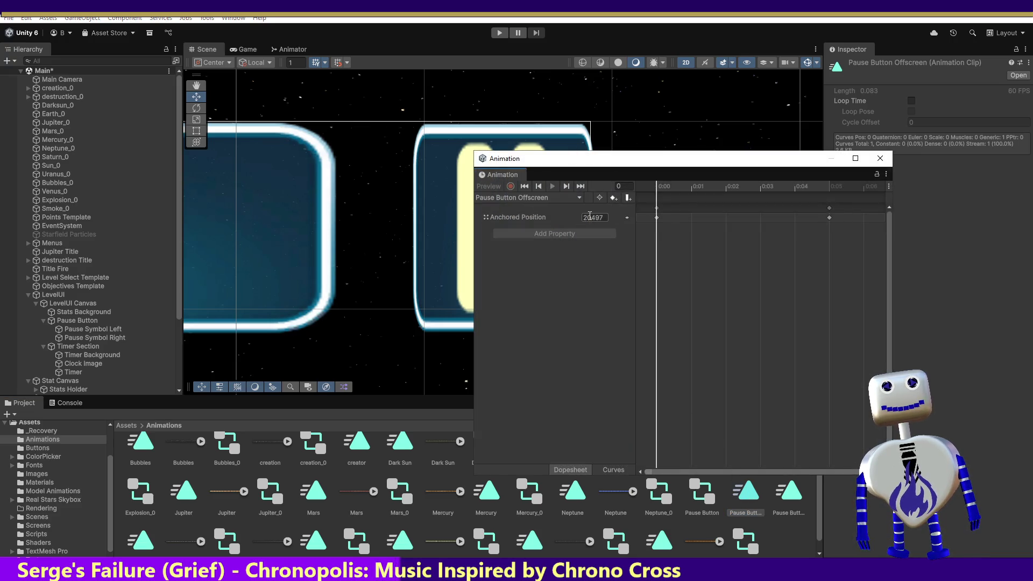
{"action": "left_click", "coordinate": [829, 218]}
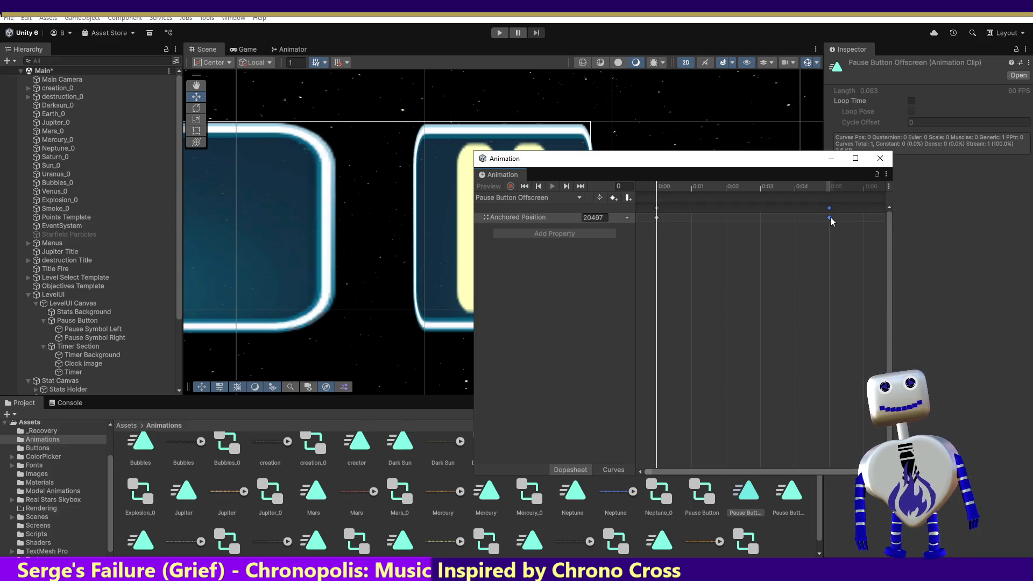
{"action": "left_click_drag", "start_coordinate": [660, 188], "coordinate": [822, 189]}
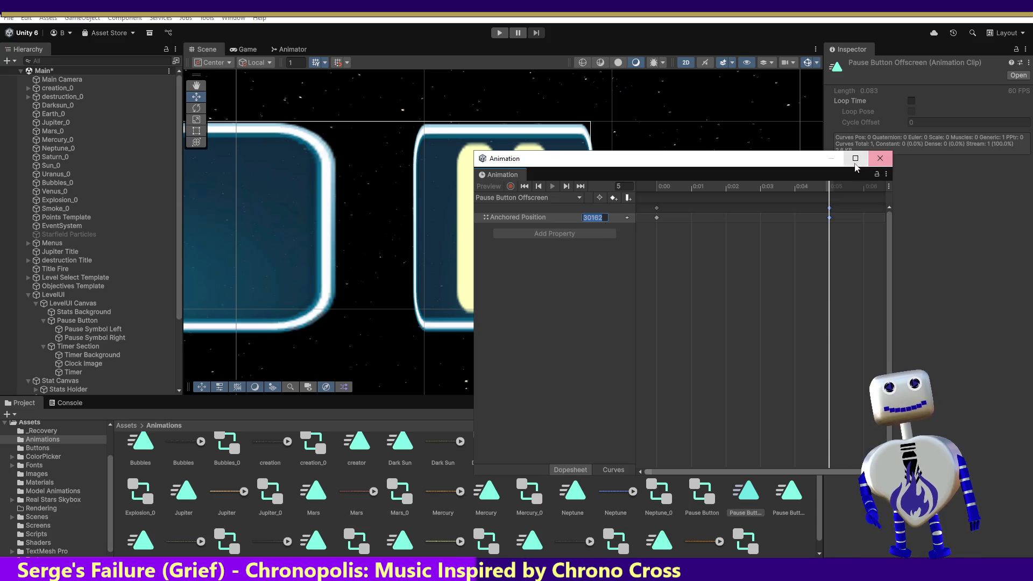
{"action": "left_click", "coordinate": [880, 158]}
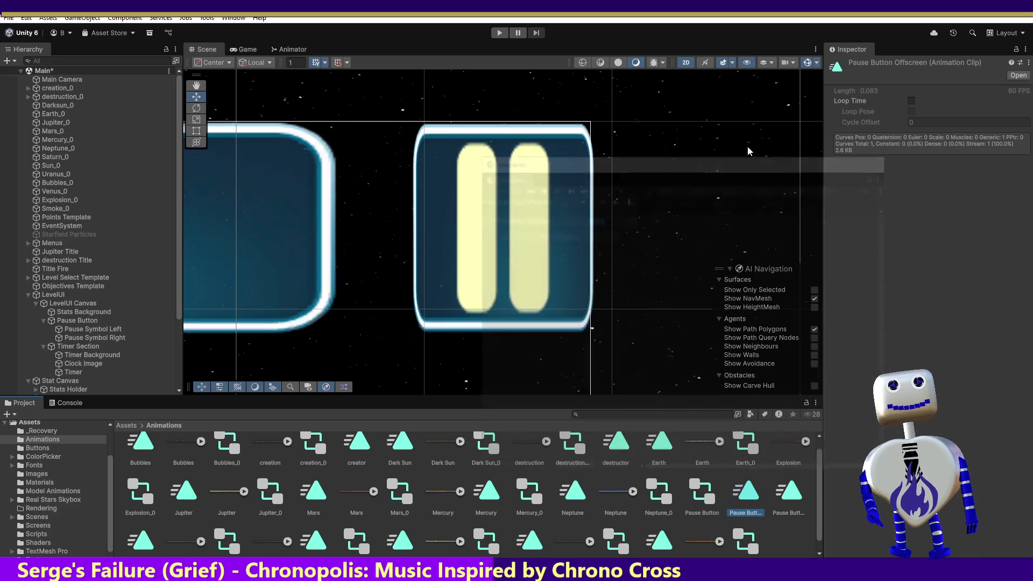
{"action": "left_click", "coordinate": [80, 346]}
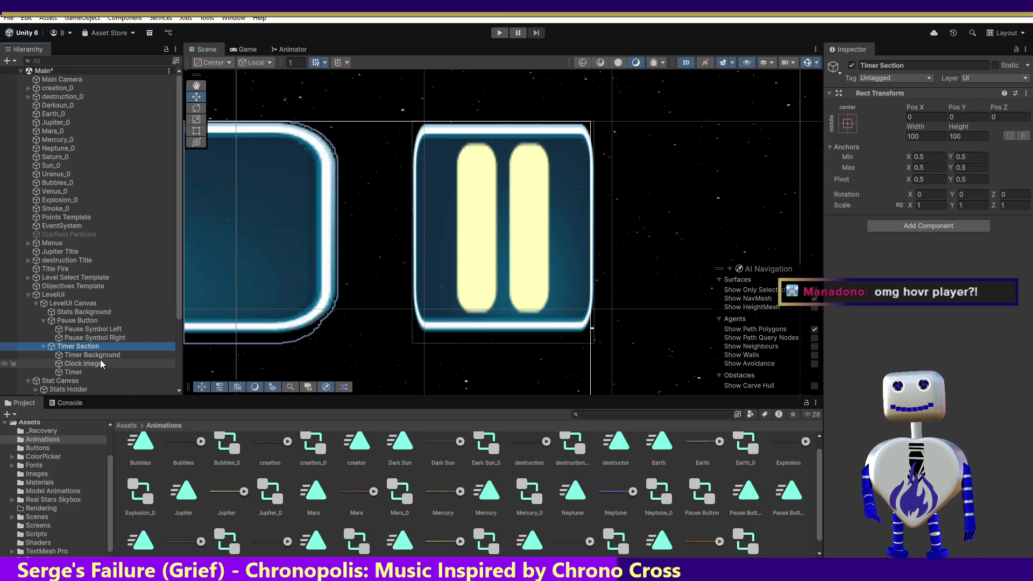
- Set the Pause Button's Rect Transform Pos Y to 30162 and start a play-test
{"action": "left_click", "coordinate": [80, 321]}
{"action": "left_click", "coordinate": [963, 117]}
{"action": "type", "text": "30162"}
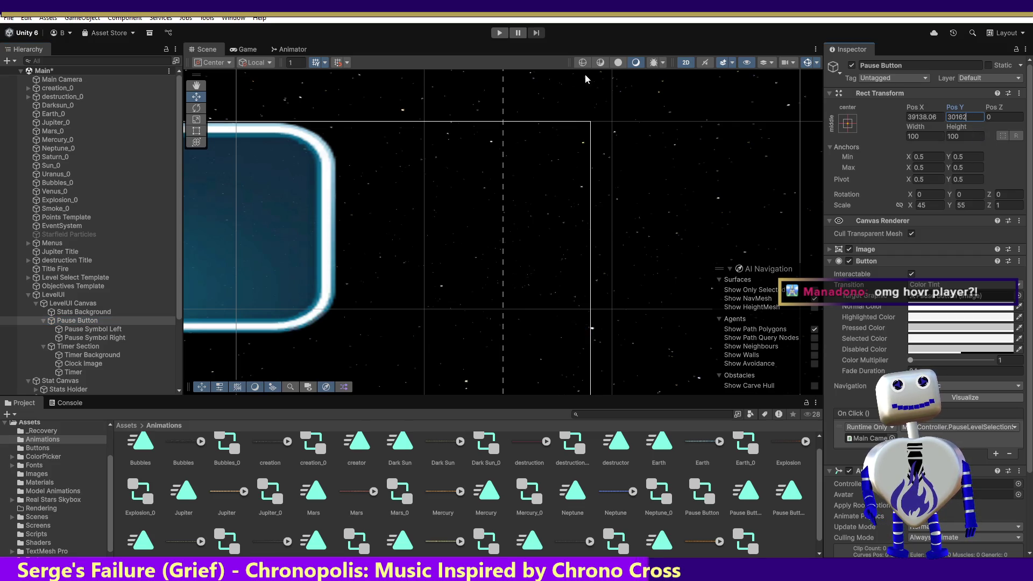
{"action": "left_click", "coordinate": [499, 33]}
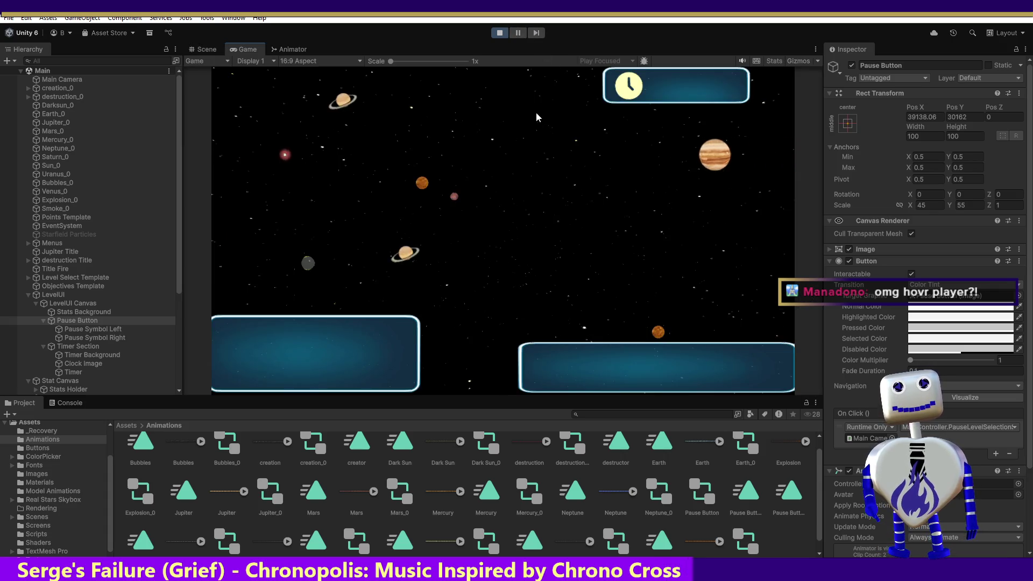
- Enter a level, check the Console for animator warnings, stop the test, and review MainController.cs
{"action": "left_click", "coordinate": [515, 196]}
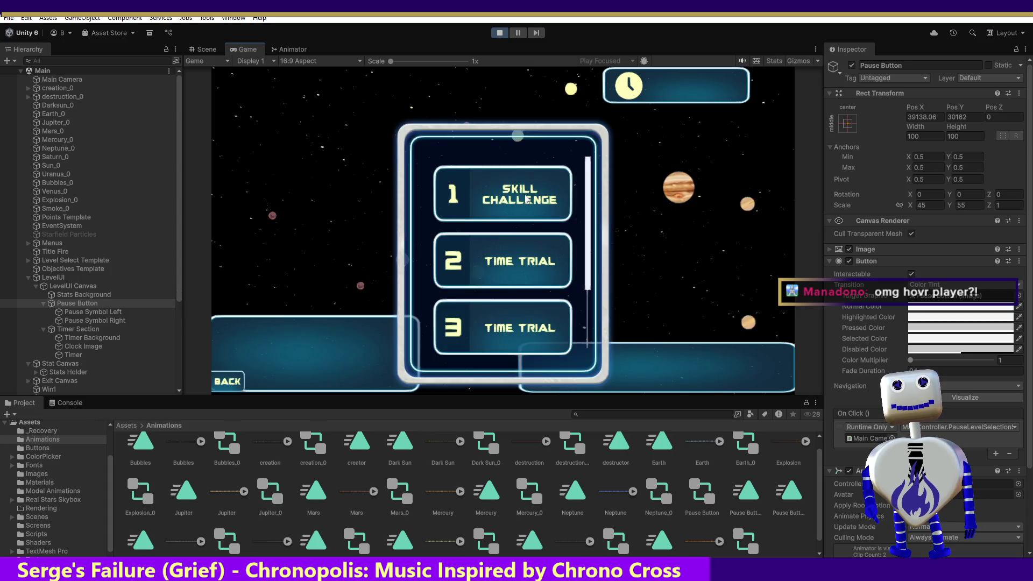
{"action": "left_click", "coordinate": [706, 247]}
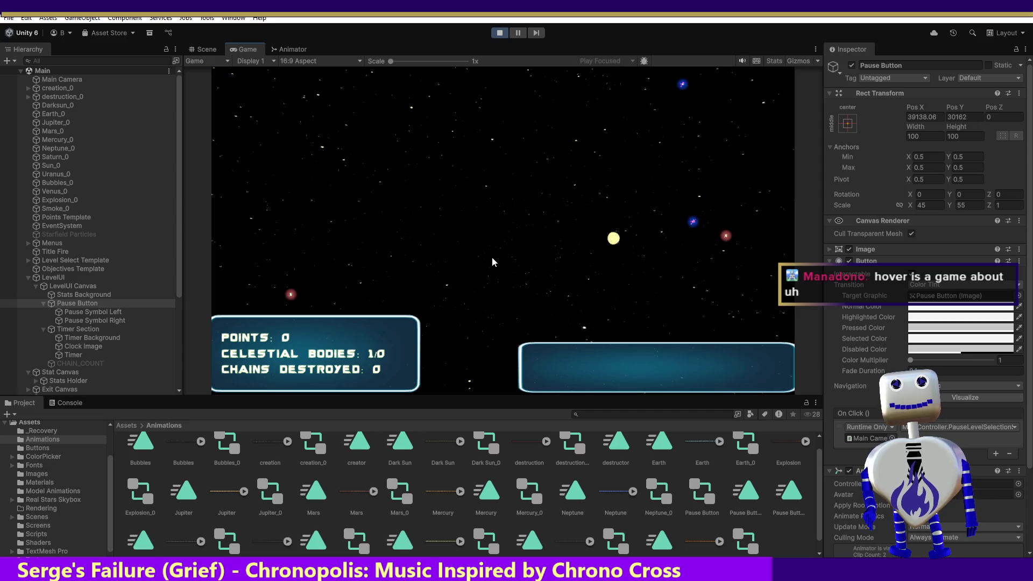
{"action": "left_click", "coordinate": [69, 405]}
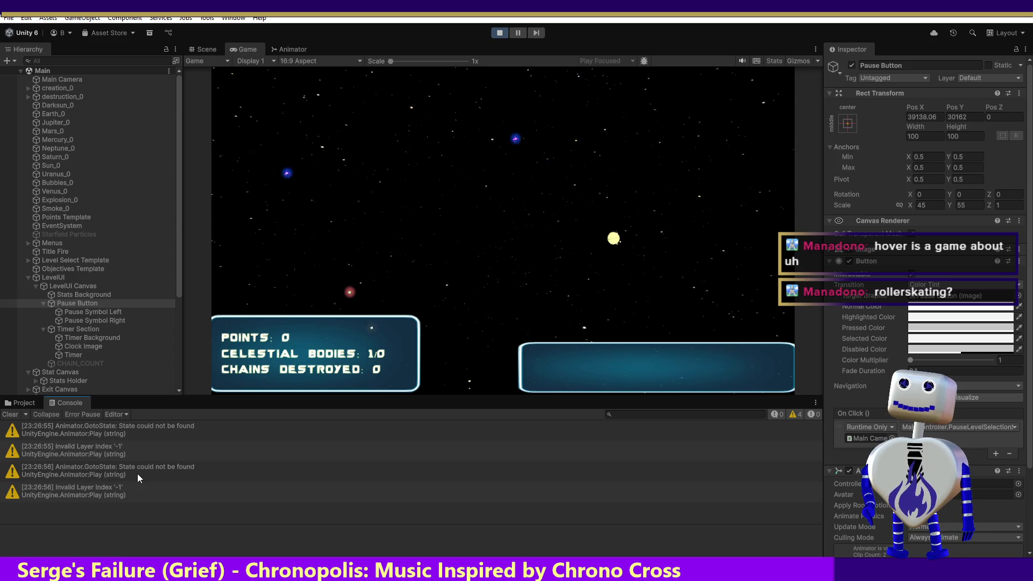
{"action": "left_click", "coordinate": [498, 33]}
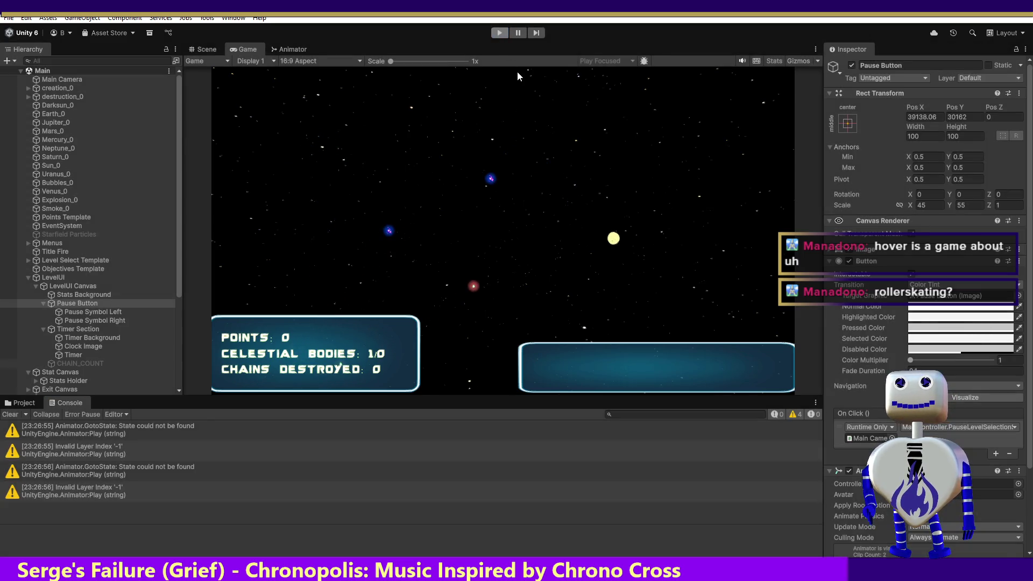
{"action": "key", "text": "alt+Tab"}
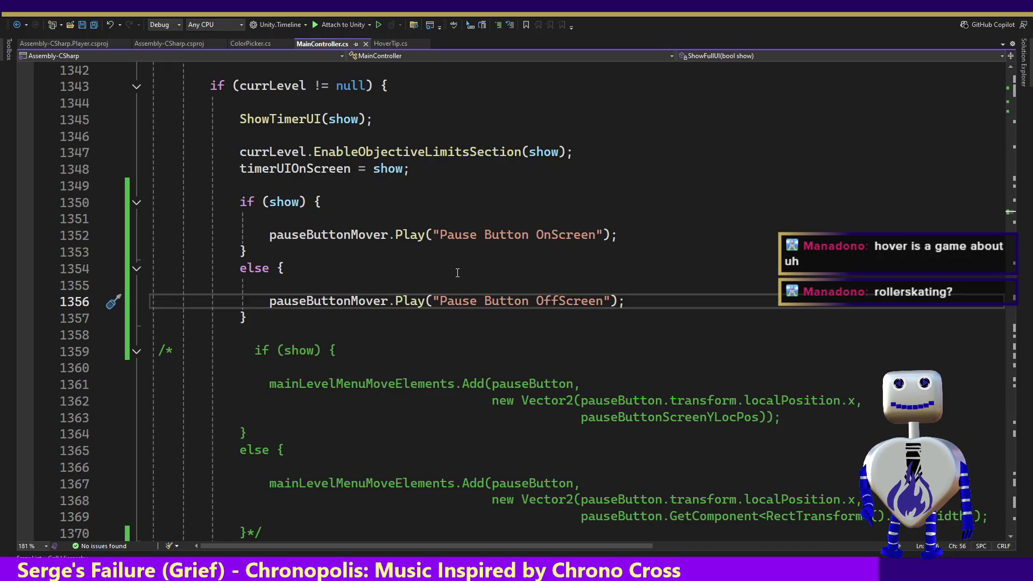
{"action": "key", "text": "alt+Tab"}
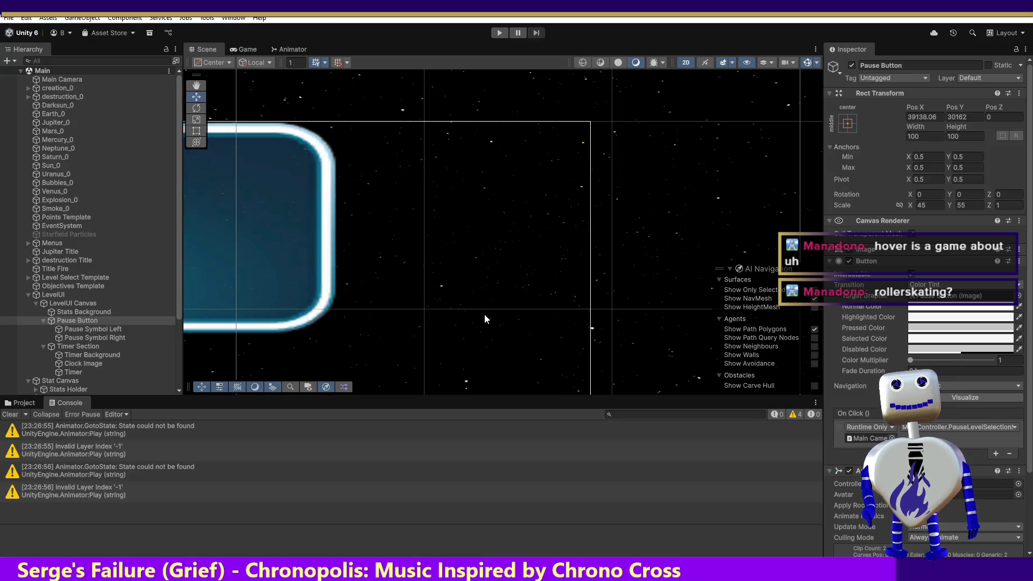
- Copy the exact state name 'Pause Button Onscreen' from the Animator state's Inspector field
{"action": "left_click", "coordinate": [288, 51]}
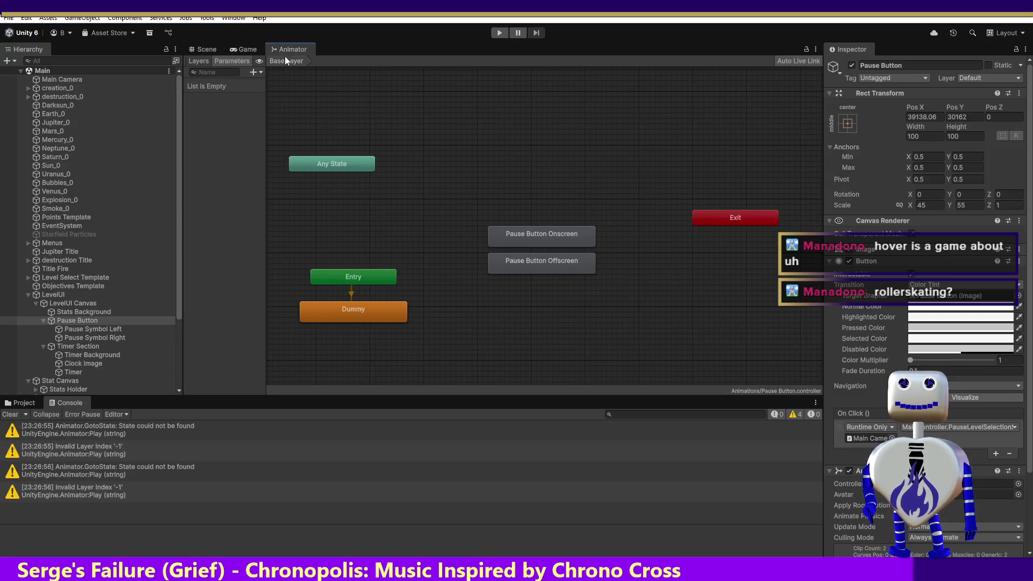
{"action": "left_click", "coordinate": [527, 234]}
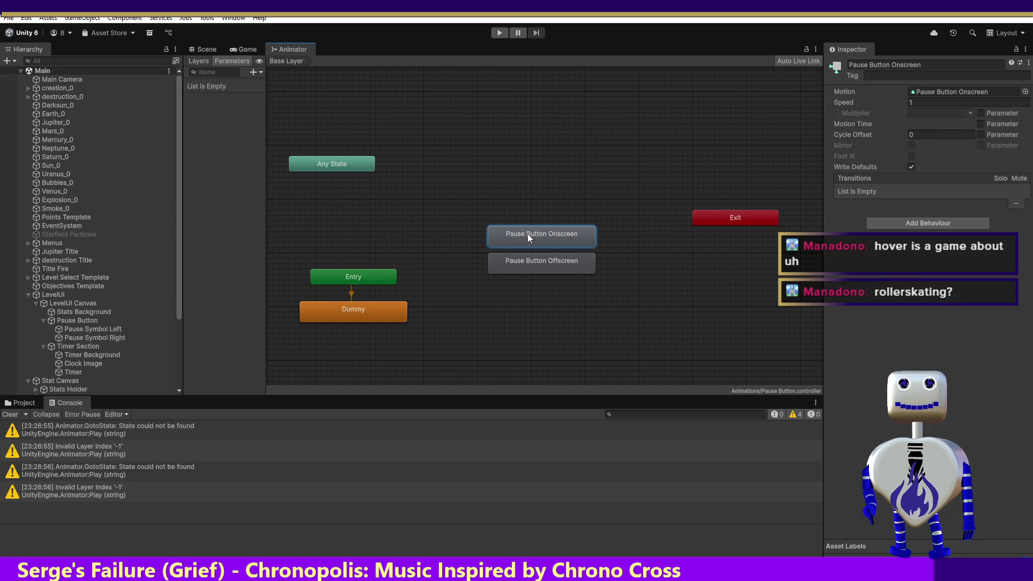
{"action": "left_click", "coordinate": [931, 66]}
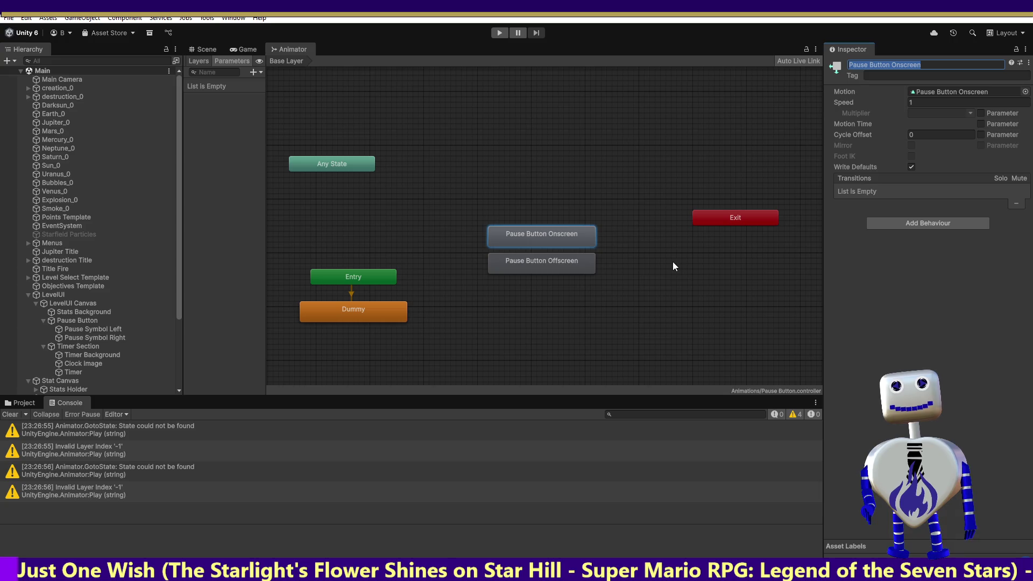
{"action": "key", "text": "Return"}
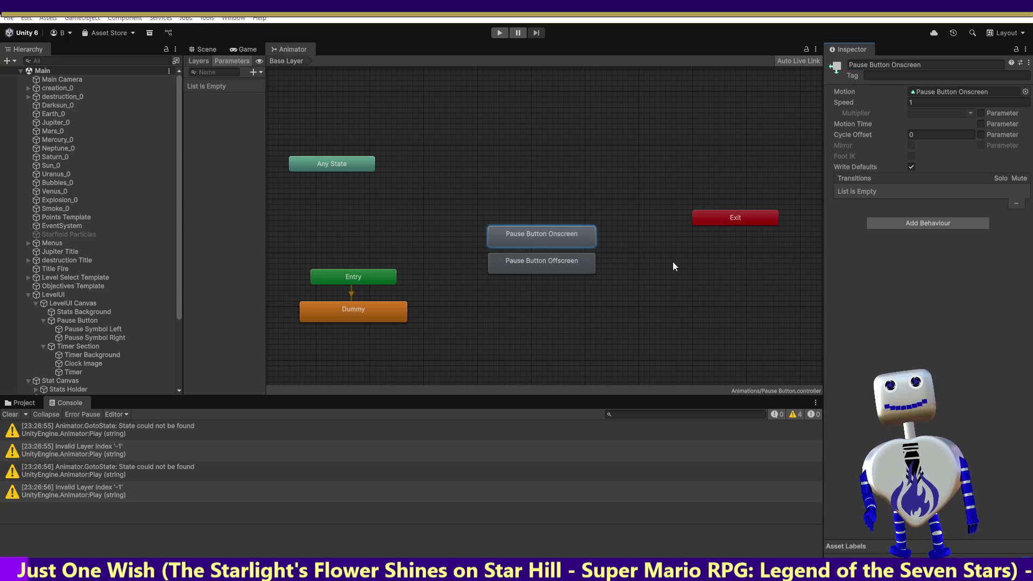
{"action": "key", "text": "alt+Tab"}
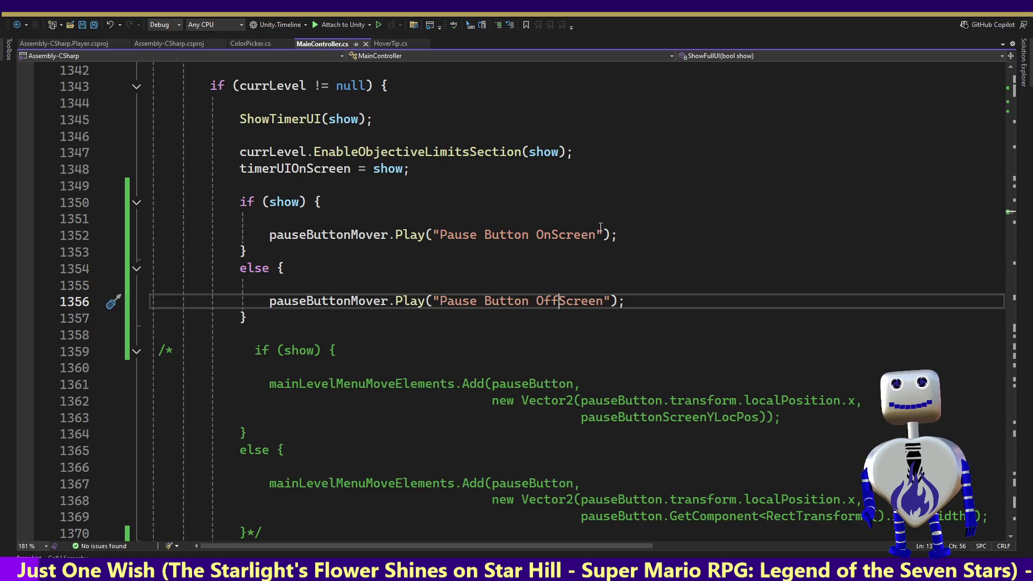
- Paste 'Pause Button Onscreen' into the Play call, change 'OffScreen' to 'Offscreen', save, and play-test
{"action": "left_click_drag", "start_coordinate": [596, 236], "coordinate": [439, 235]}
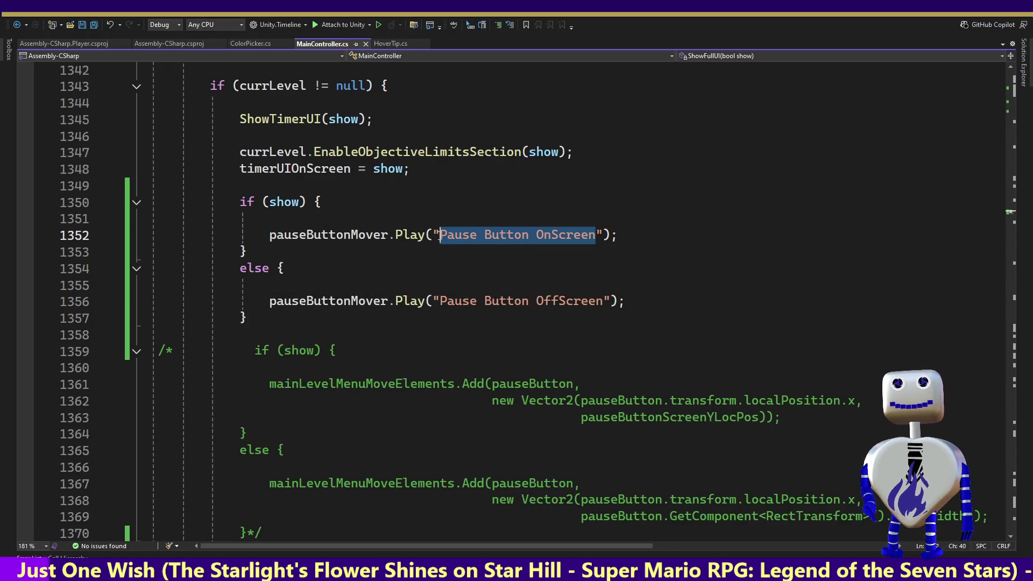
{"action": "type", "text": "Pause Button Onscreen"}
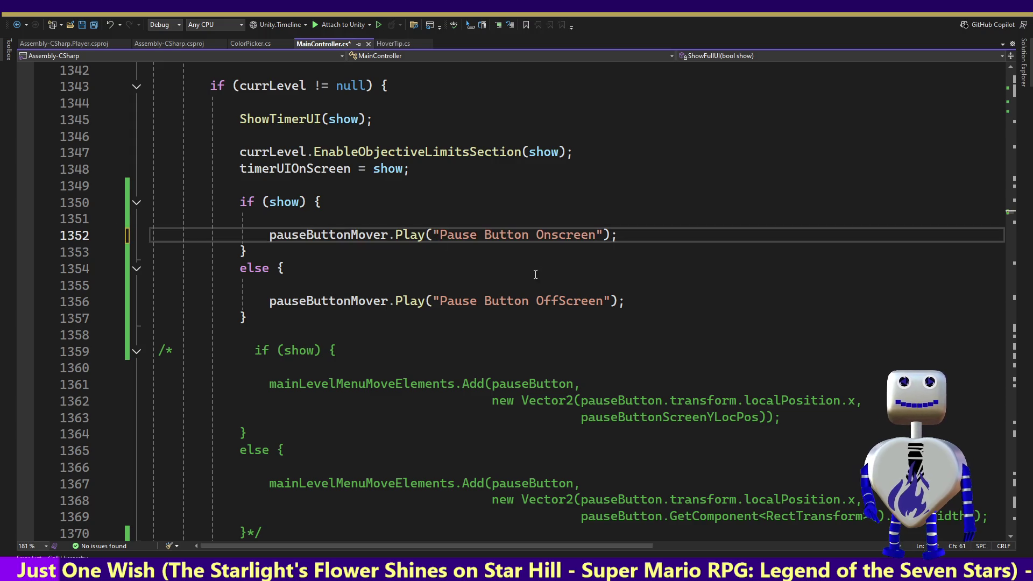
{"action": "left_click_drag", "start_coordinate": [559, 301], "coordinate": [565, 301]}
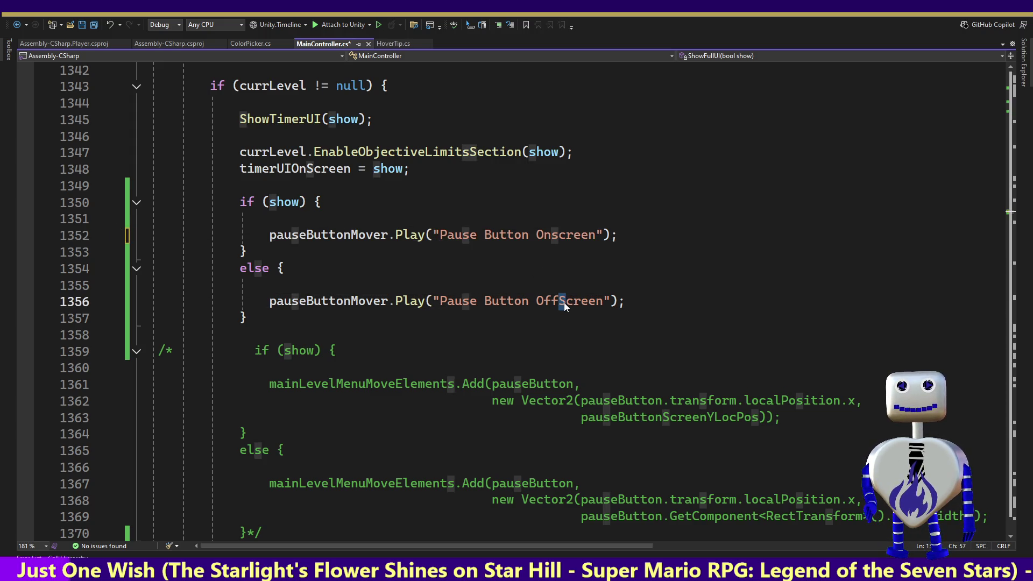
{"action": "type", "text": "s"}
{"action": "key", "text": "ctrl+s"}
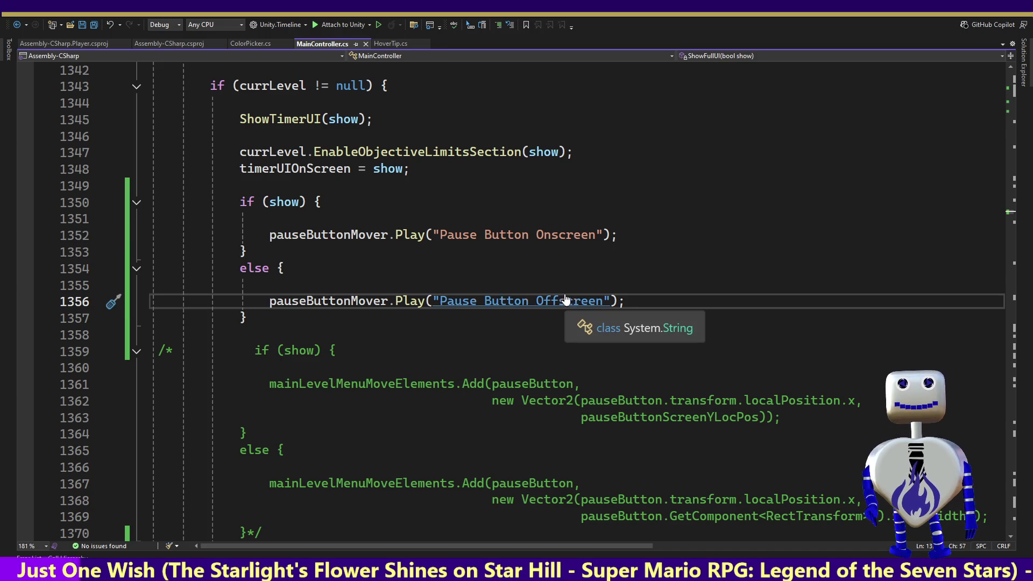
{"action": "key", "text": "alt+Tab"}
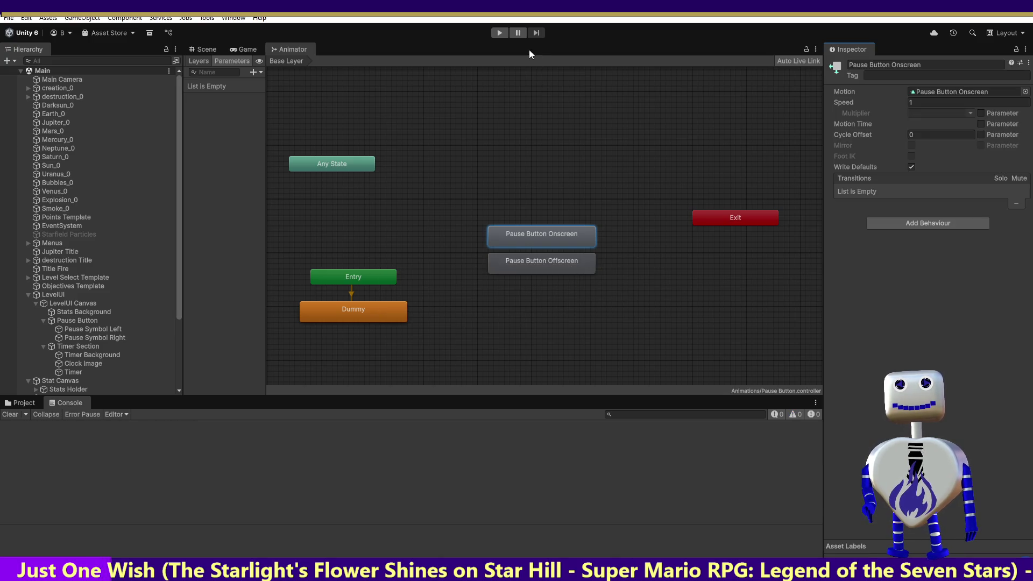
{"action": "left_click", "coordinate": [500, 33]}
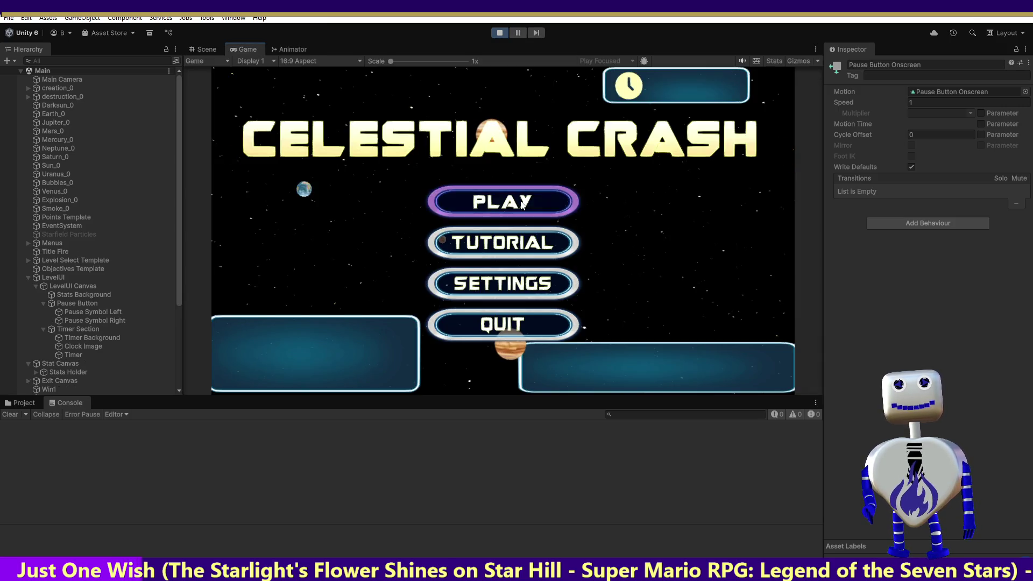
- Start the Skill Challenge level from the game's title menu
{"action": "left_click", "coordinate": [522, 205]}
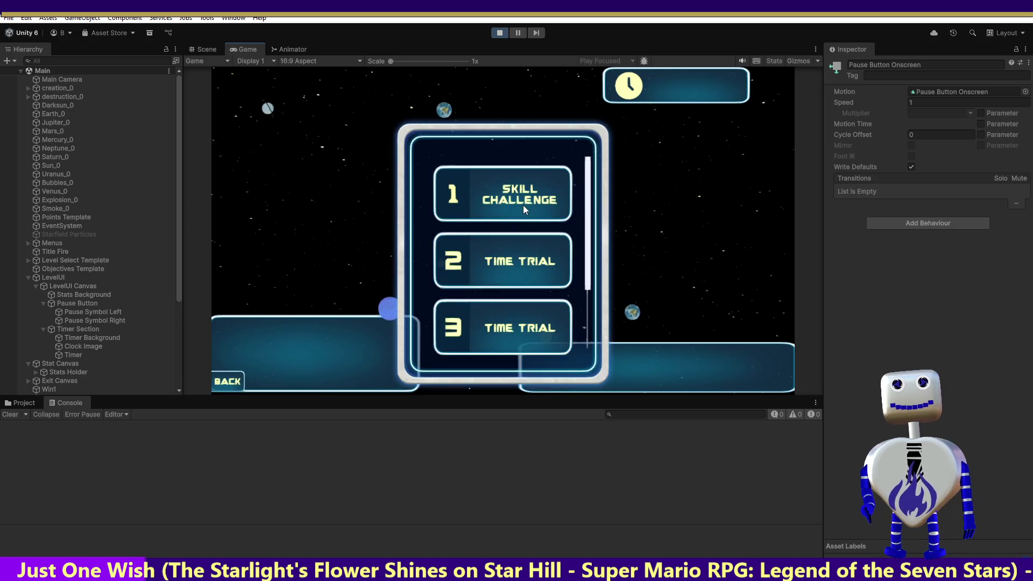
{"action": "left_click", "coordinate": [522, 204]}
{"action": "left_click", "coordinate": [729, 252]}
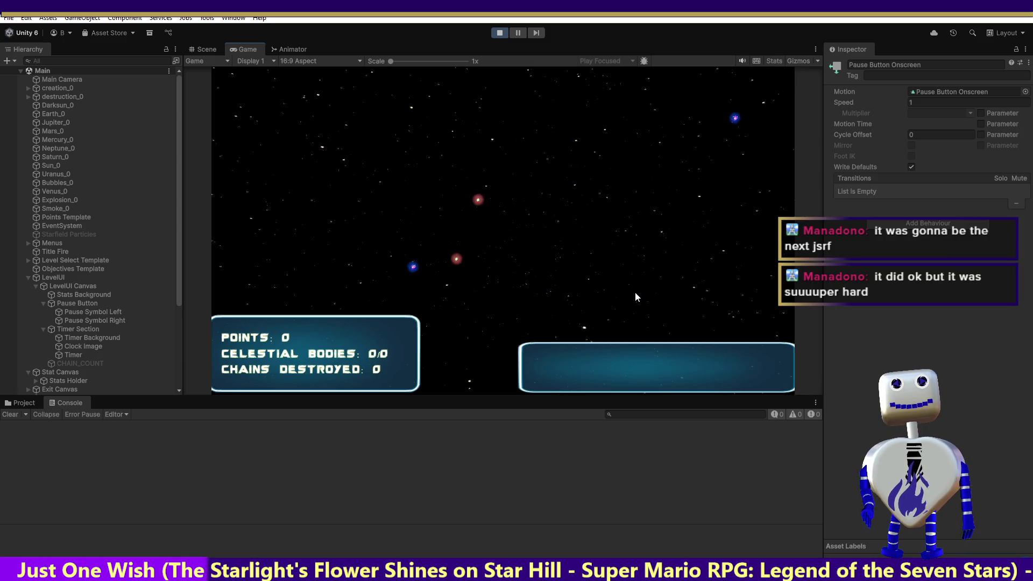
- Check the pause button's position against the Main Camera's framing in the Scene view, then return to Game
{"action": "left_click", "coordinate": [201, 48]}
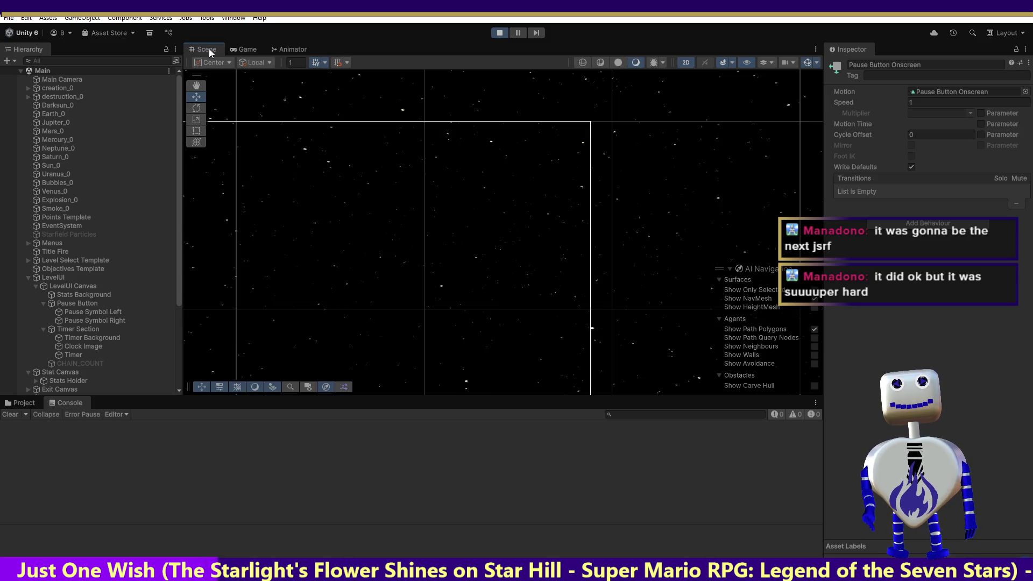
{"action": "left_click", "coordinate": [245, 47]}
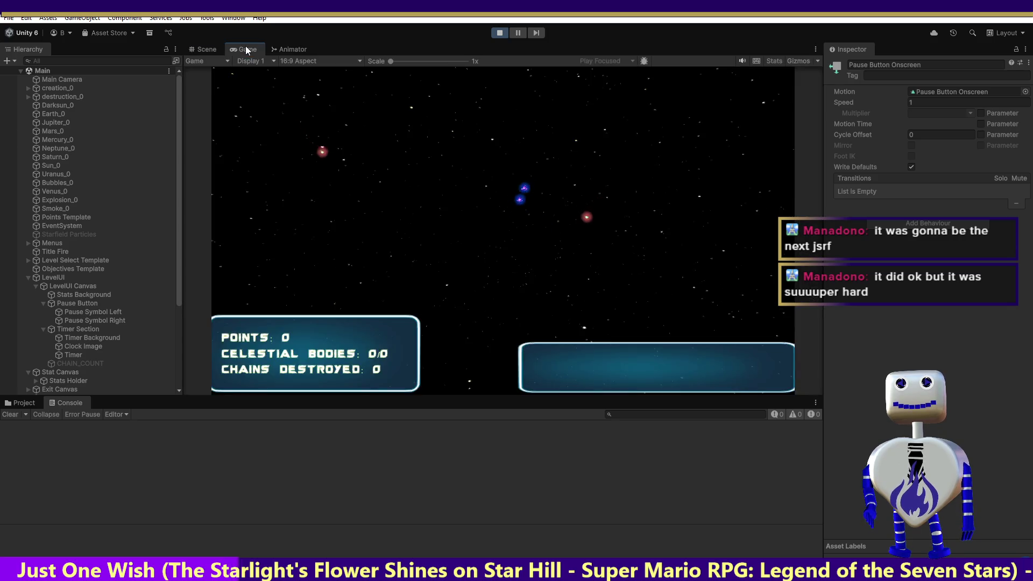
{"action": "left_click", "coordinate": [206, 48]}
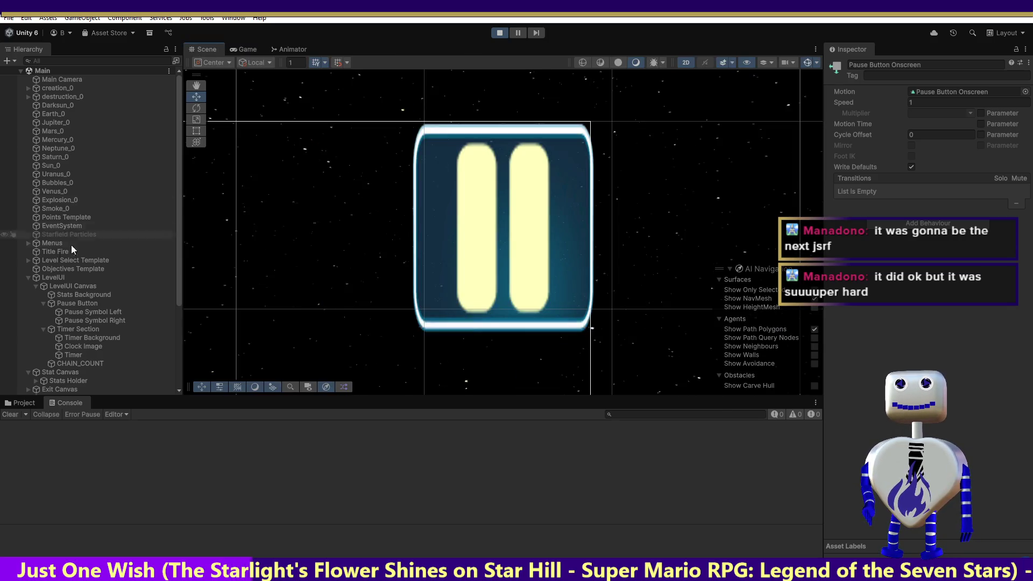
{"action": "left_click", "coordinate": [58, 82]}
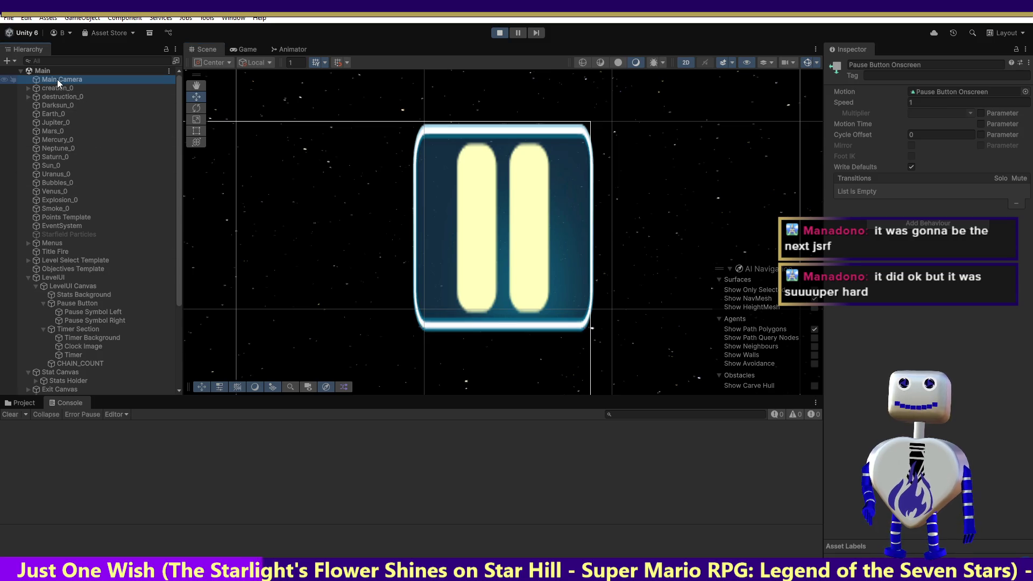
{"action": "double_click", "coordinate": [59, 82]}
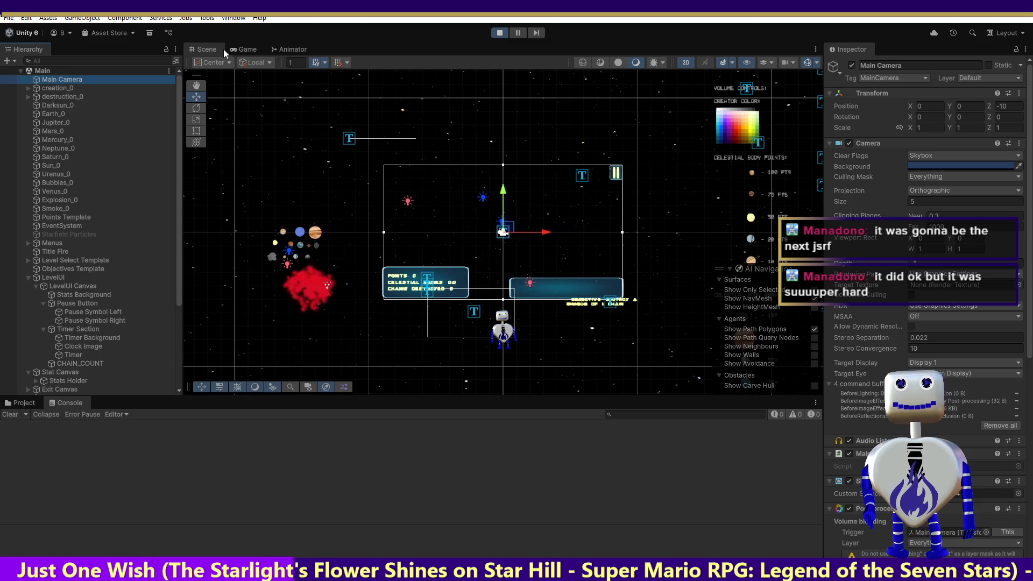
{"action": "left_click", "coordinate": [246, 49]}
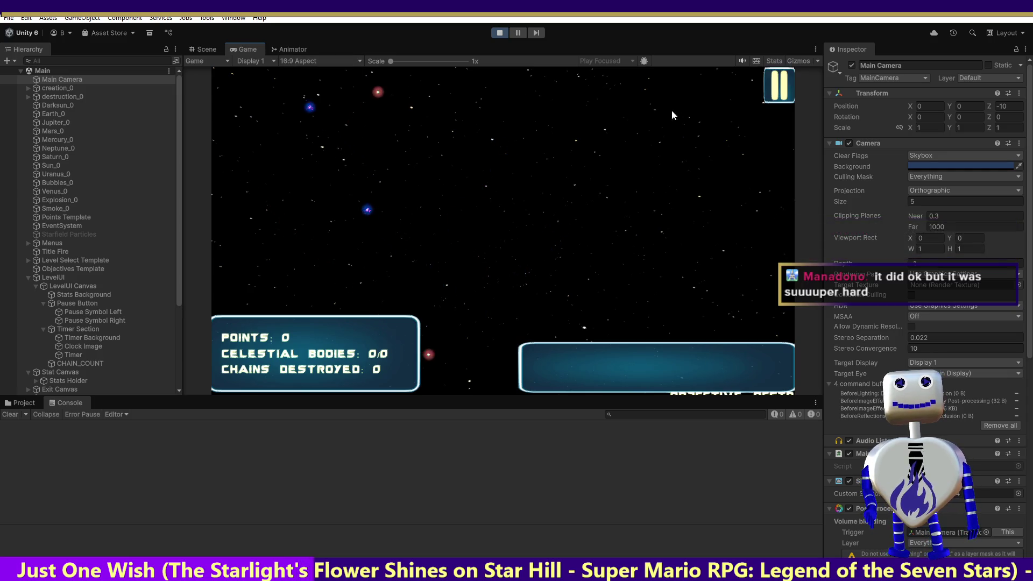
- Exit Play mode and select the Menus object in the Scene view
{"action": "left_click", "coordinate": [500, 34]}
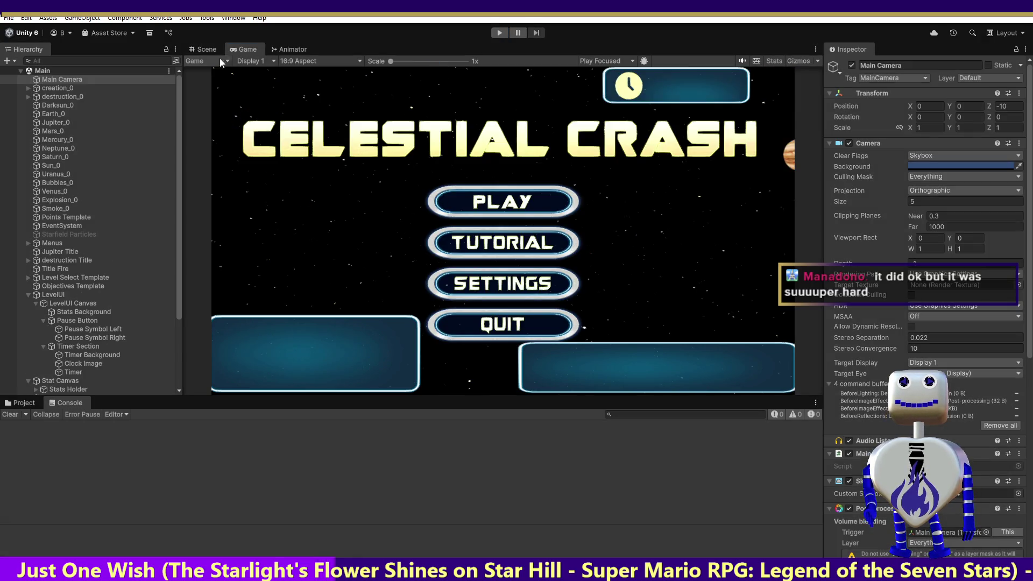
{"action": "left_click", "coordinate": [203, 50]}
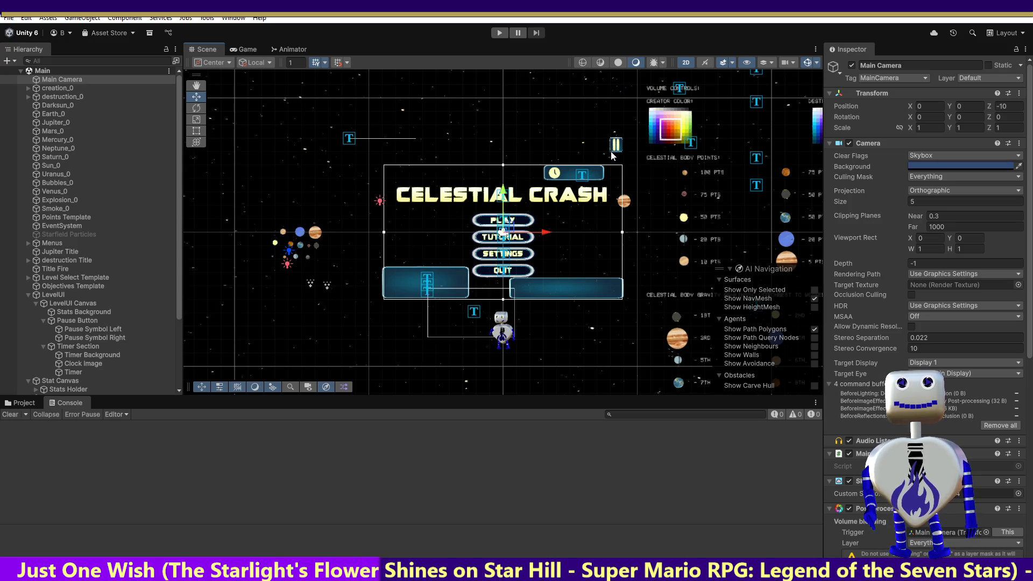
{"action": "left_click", "coordinate": [52, 242]}
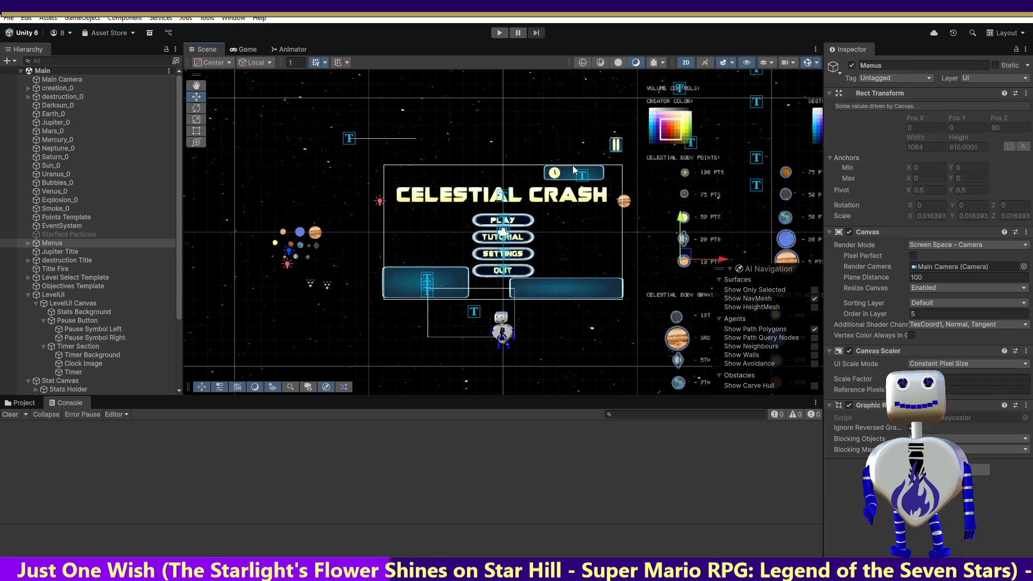
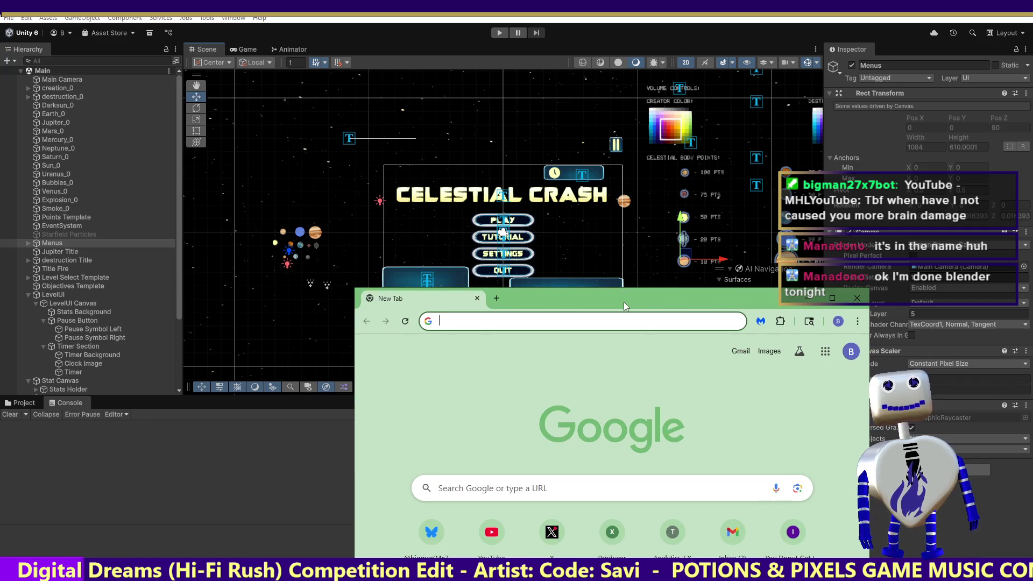
- Search Google for 'hovr', then move the Chrome window off screen so Unity shows
{"action": "type", "text": "hovr"}
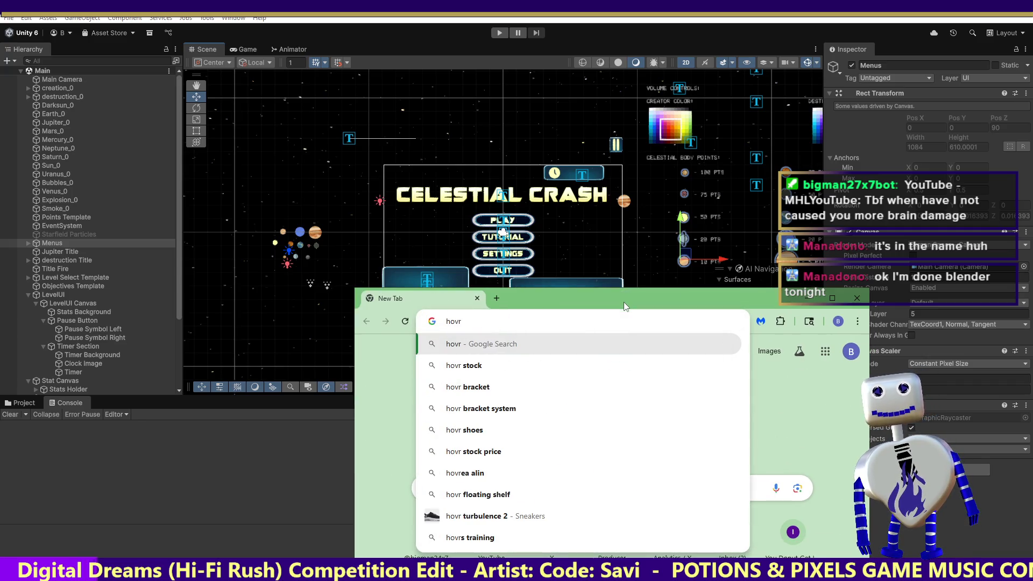
{"action": "key", "text": "Return"}
{"action": "mouse_move", "coordinate": [670, 308]}
{"action": "left_mouse_down"}
{"action": "mouse_move", "coordinate": [647, 451]}
{"action": "mouse_move", "coordinate": [646, 573]}
{"action": "left_mouse_up"}
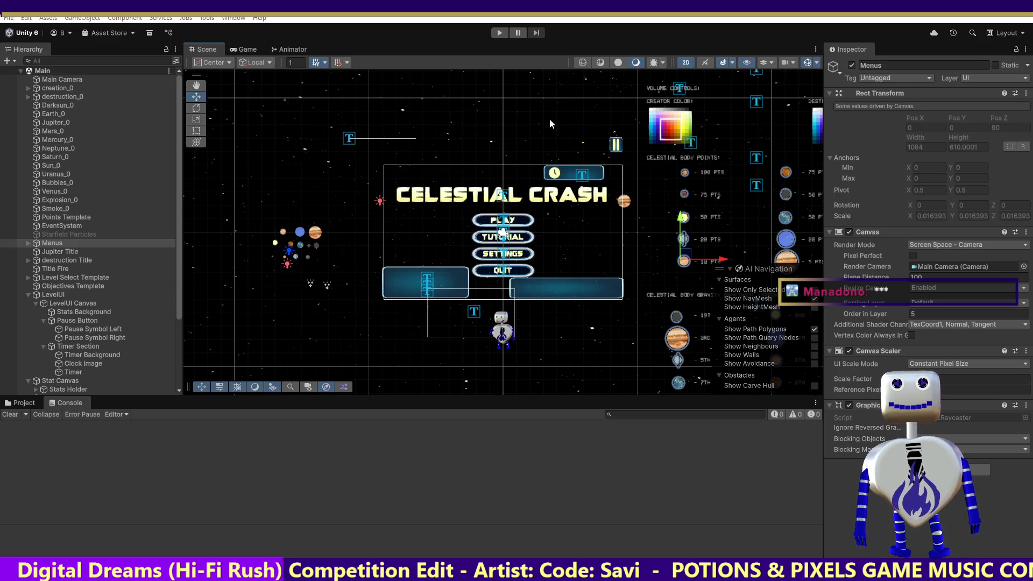
- Shift the Pause Button through Timer Section objects slightly left together
{"action": "left_click", "coordinate": [86, 348]}
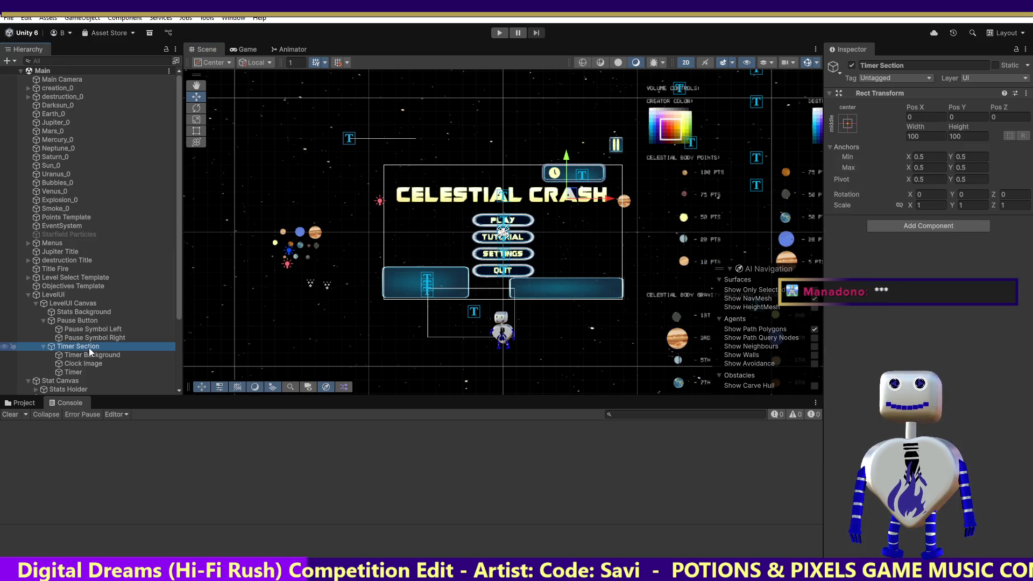
{"action": "left_click", "coordinate": [86, 320], "text": "shift"}
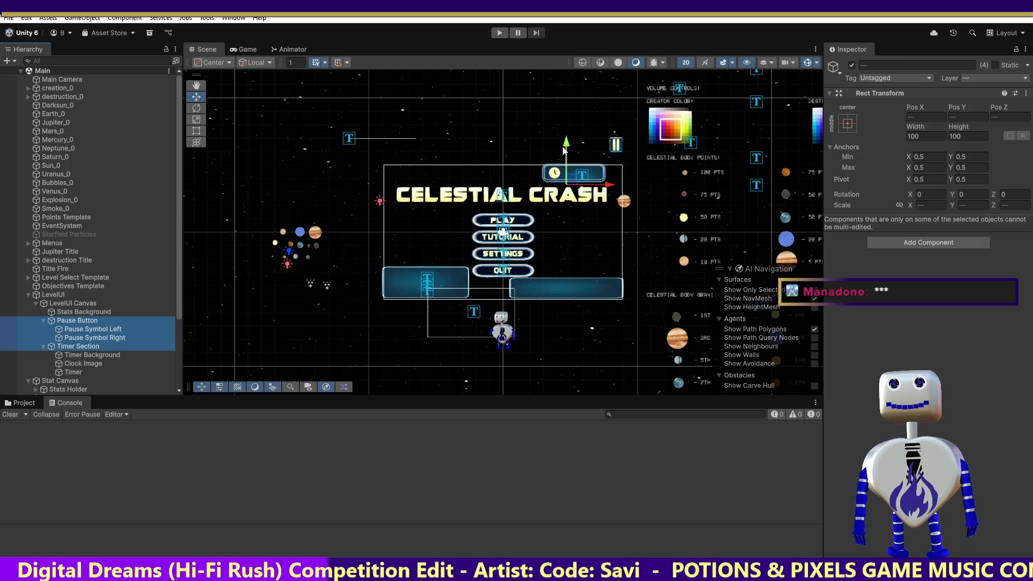
{"action": "left_click_drag", "start_coordinate": [611, 187], "coordinate": [603, 188]}
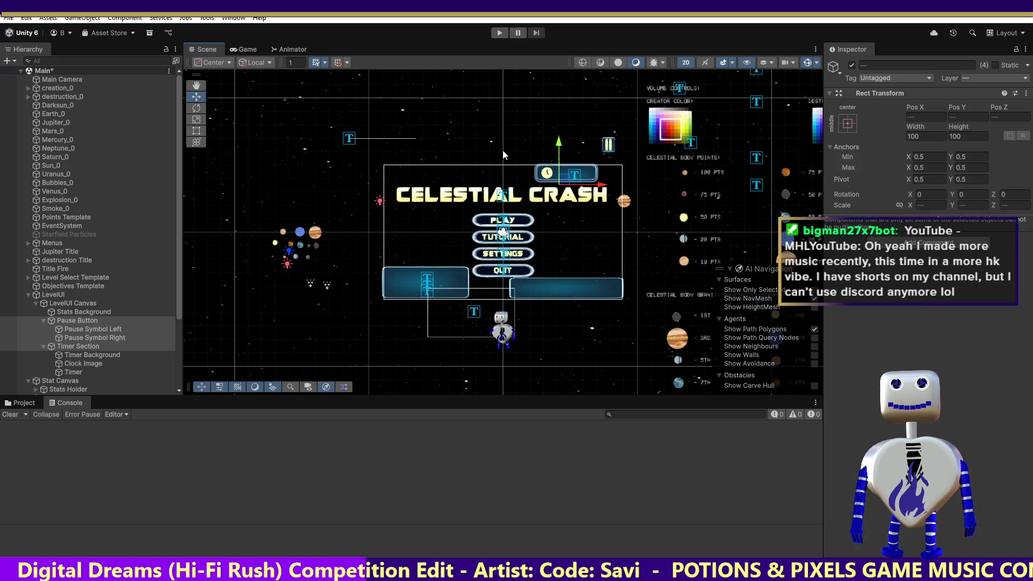
- Move the Timer Section far down, undo that move, and bring up the Hover Steam page
{"action": "left_click", "coordinate": [75, 347]}
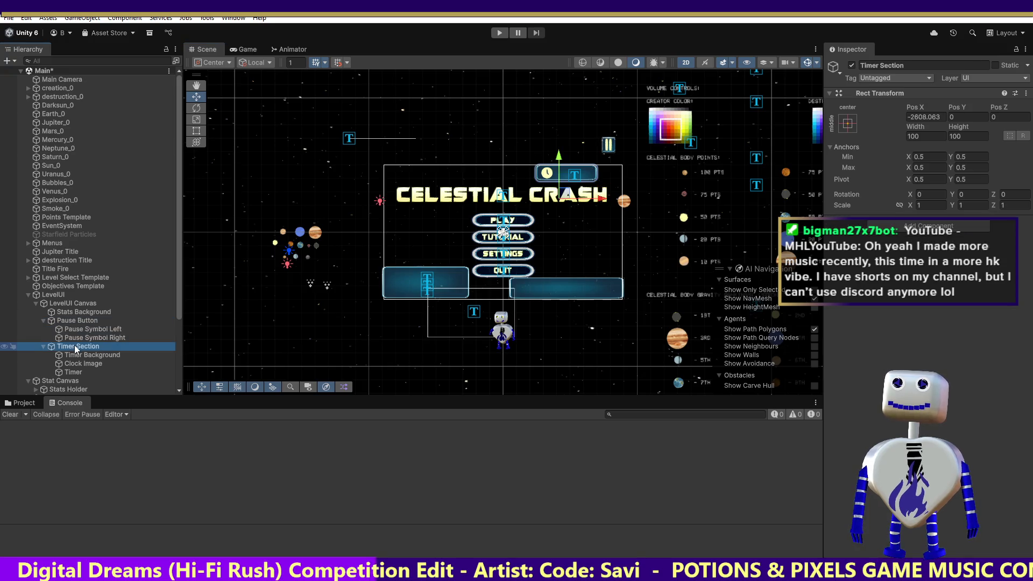
{"action": "left_click_drag", "start_coordinate": [561, 164], "coordinate": [561, 168]}
{"action": "key", "text": "ctrl+z"}
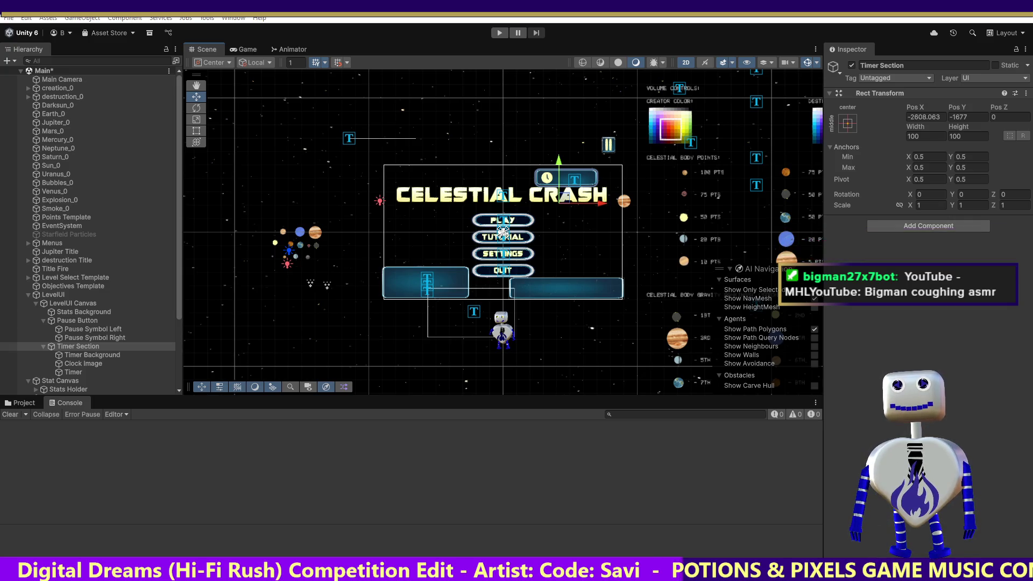
{"action": "key", "text": "alt+Tab"}
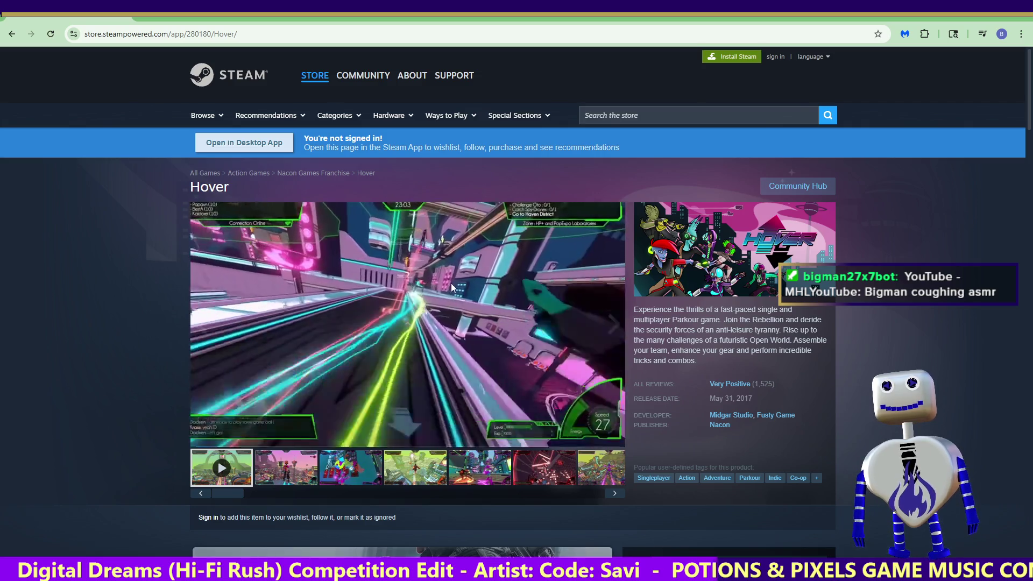
{"action": "mouse_move", "coordinate": [249, 440]}
{"action": "left_click_drag", "start_coordinate": [248, 438], "coordinate": [242, 438]}
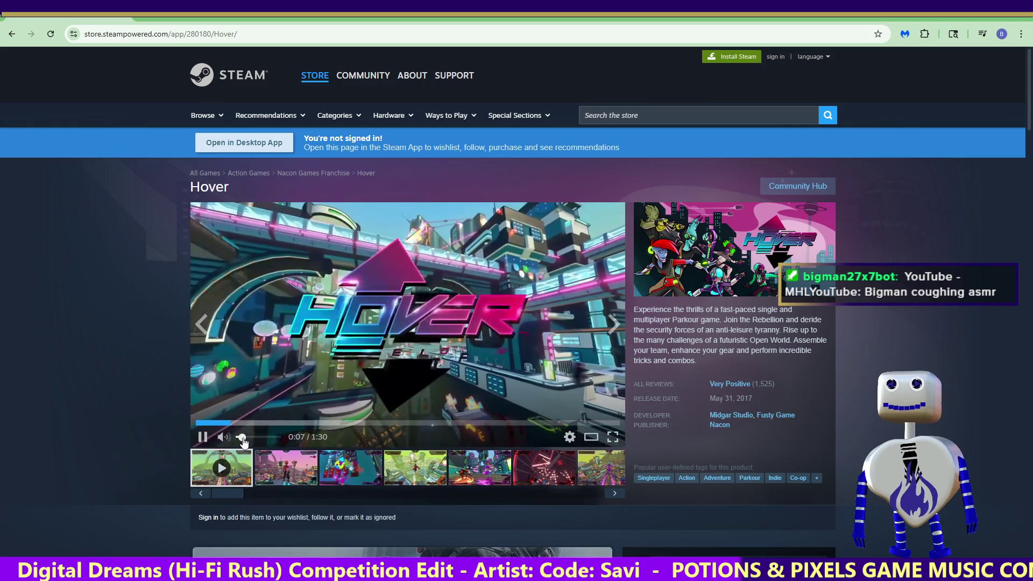
{"action": "left_click", "coordinate": [612, 437]}
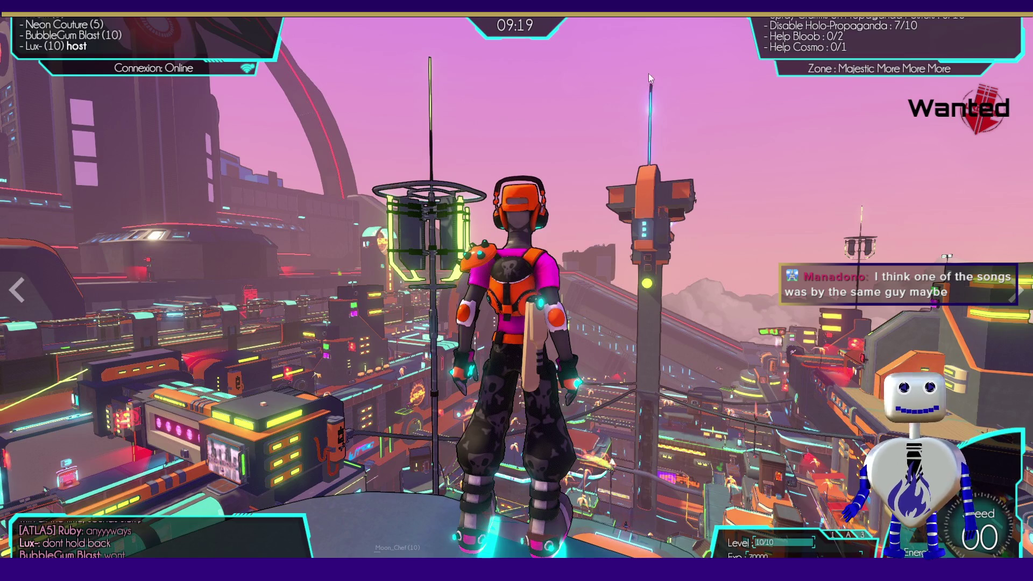
{"action": "left_click", "coordinate": [519, 43]}
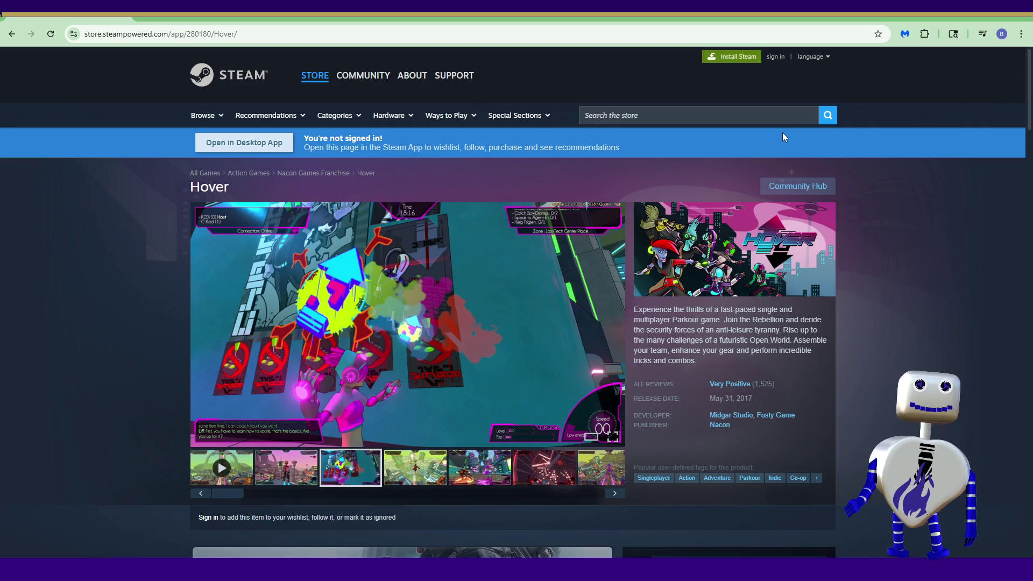
- Leave the Steam store search, return to Unity, and run Celestial Crash in play mode
{"action": "left_click", "coordinate": [816, 110]}
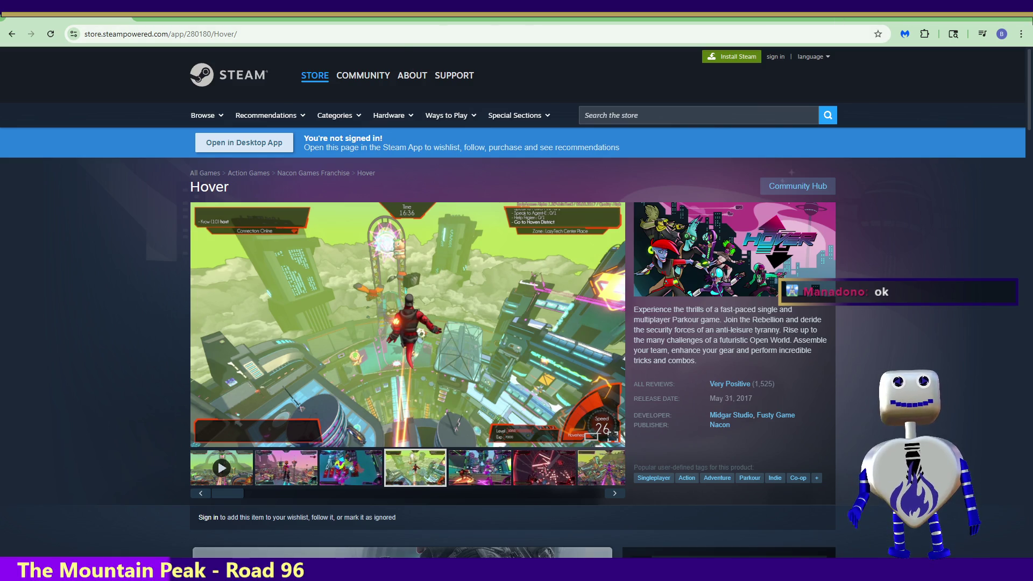
{"action": "key", "text": "alt+Tab"}
{"action": "left_click", "coordinate": [499, 34]}
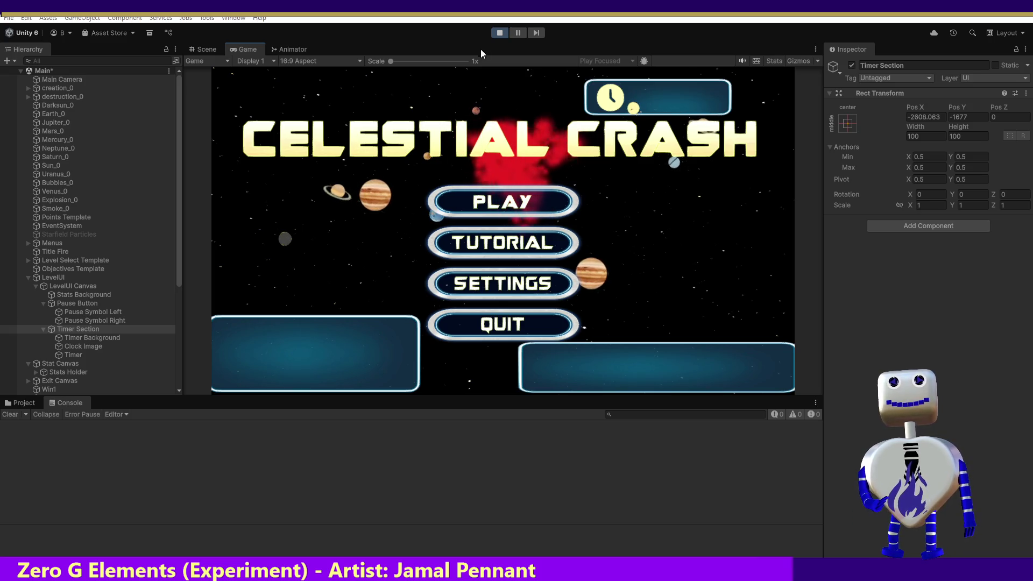
- Restart play mode, launch a level through the PLAY menus, and view it in the Scene tab
{"action": "left_click", "coordinate": [500, 33]}
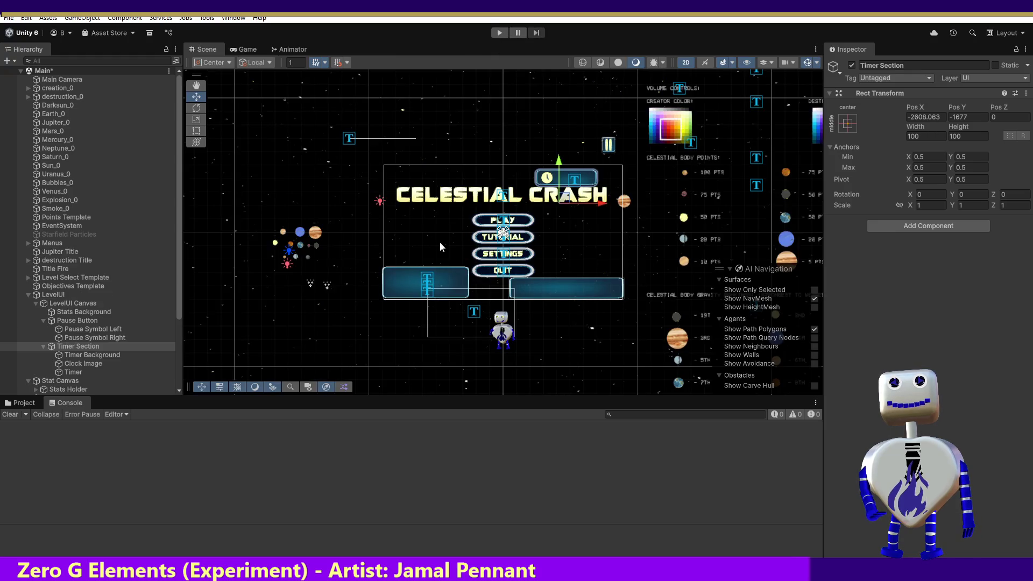
{"action": "left_click", "coordinate": [495, 34]}
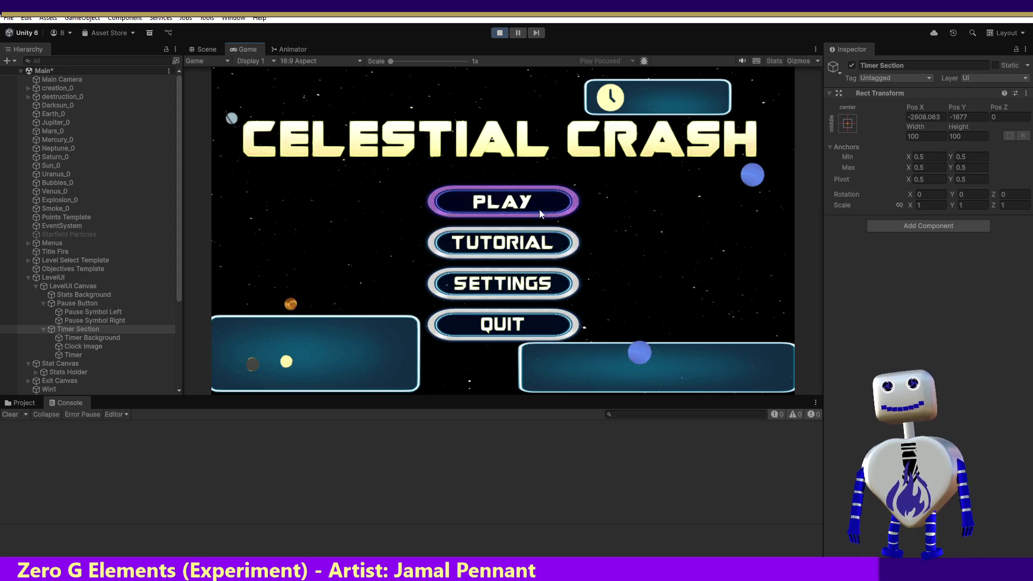
{"action": "left_click", "coordinate": [539, 207]}
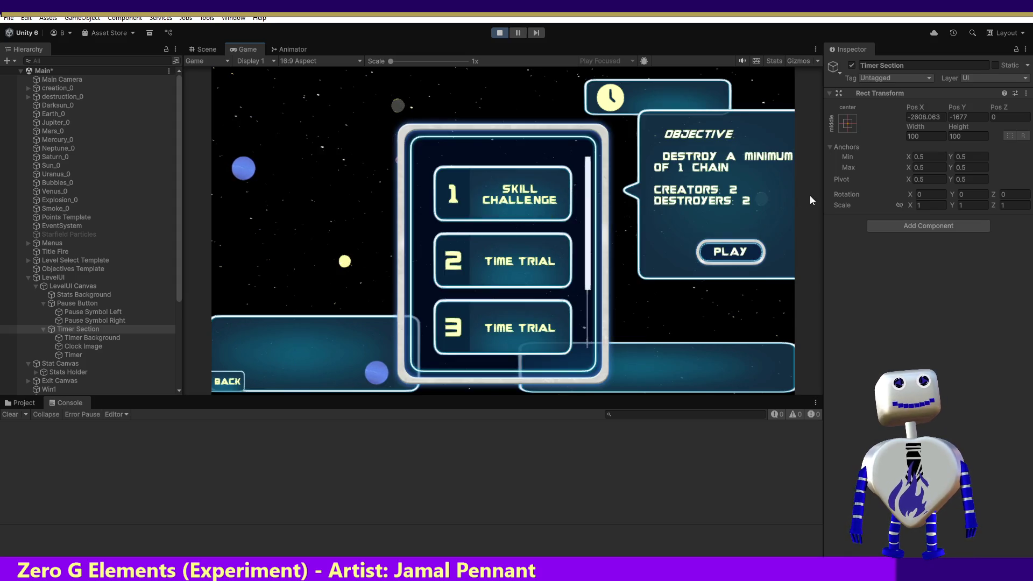
{"action": "left_click", "coordinate": [743, 251]}
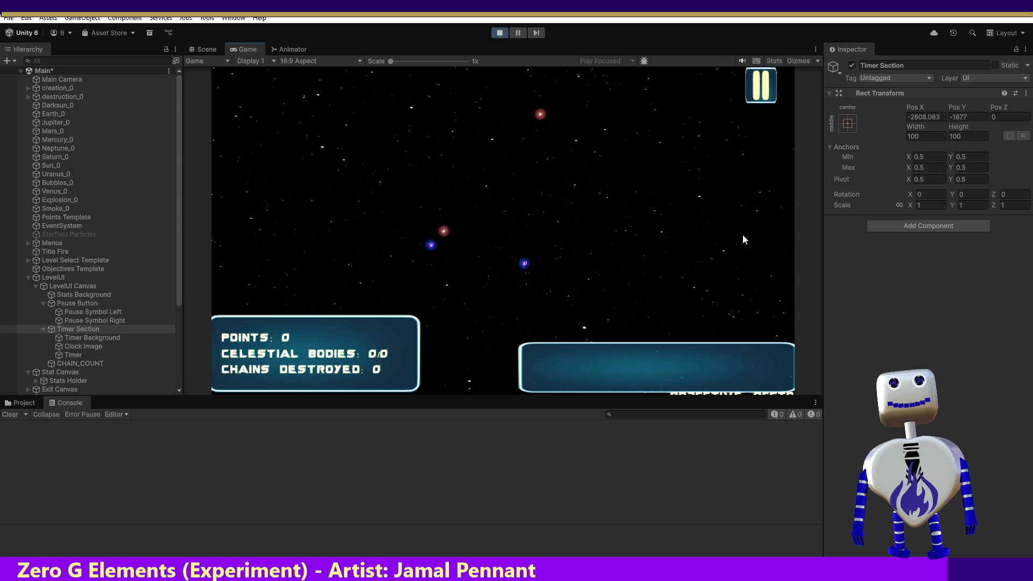
{"action": "left_click", "coordinate": [211, 47]}
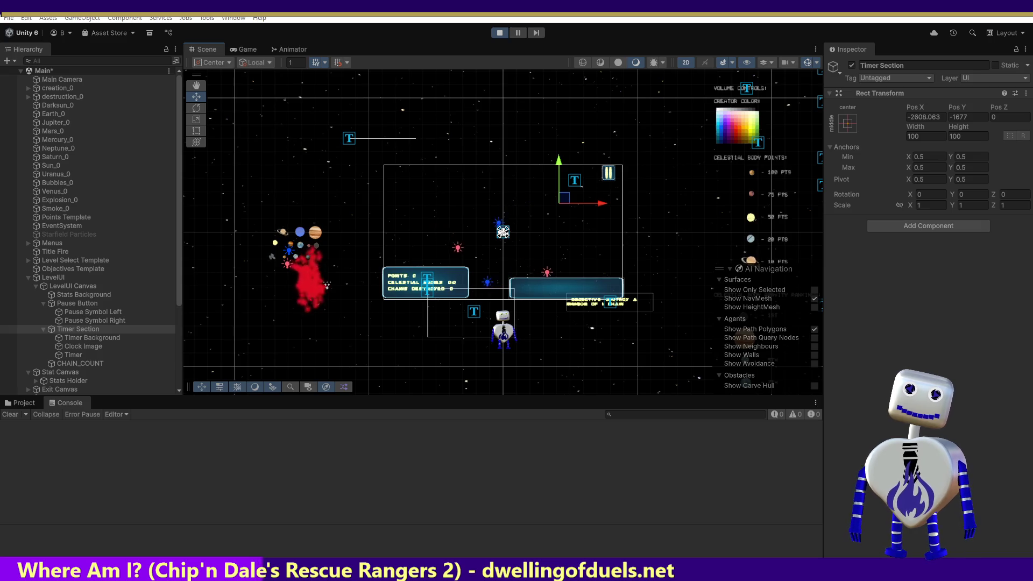
- Compare against the info screen.png reference, return to the Game view, and restart play mode
{"action": "mouse_move", "coordinate": [422, 366]}
{"action": "left_mouse_down"}
{"action": "mouse_move", "coordinate": [441, 355]}
{"action": "mouse_move", "coordinate": [522, 542]}
{"action": "mouse_move", "coordinate": [498, 483]}
{"action": "left_mouse_up"}
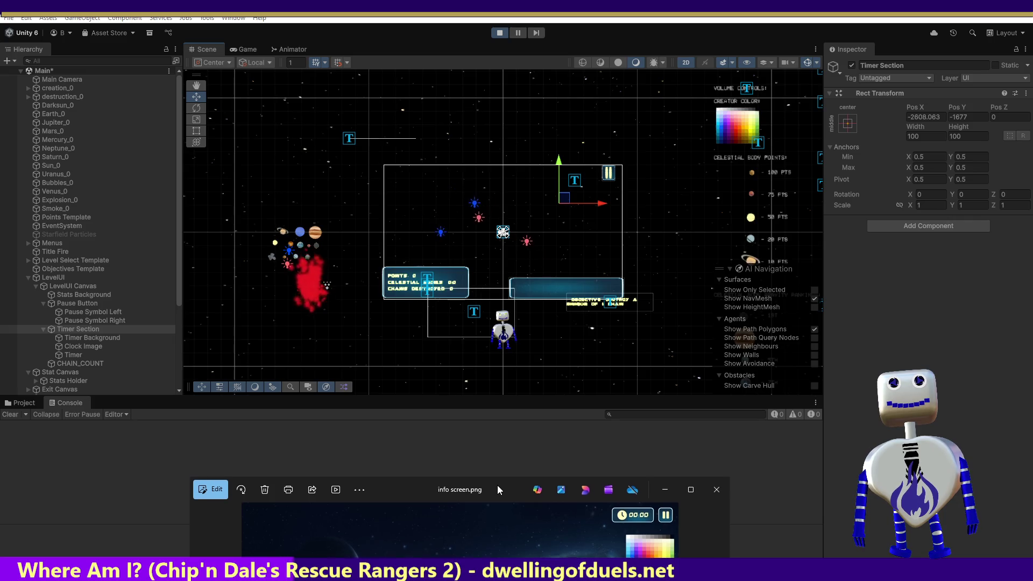
{"action": "left_click", "coordinate": [500, 457]}
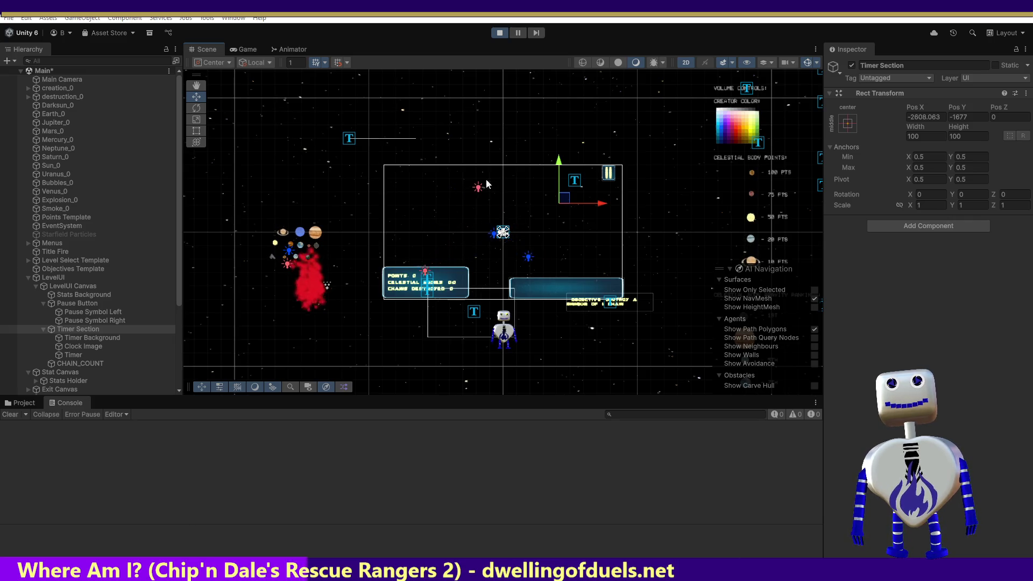
{"action": "left_click", "coordinate": [242, 50]}
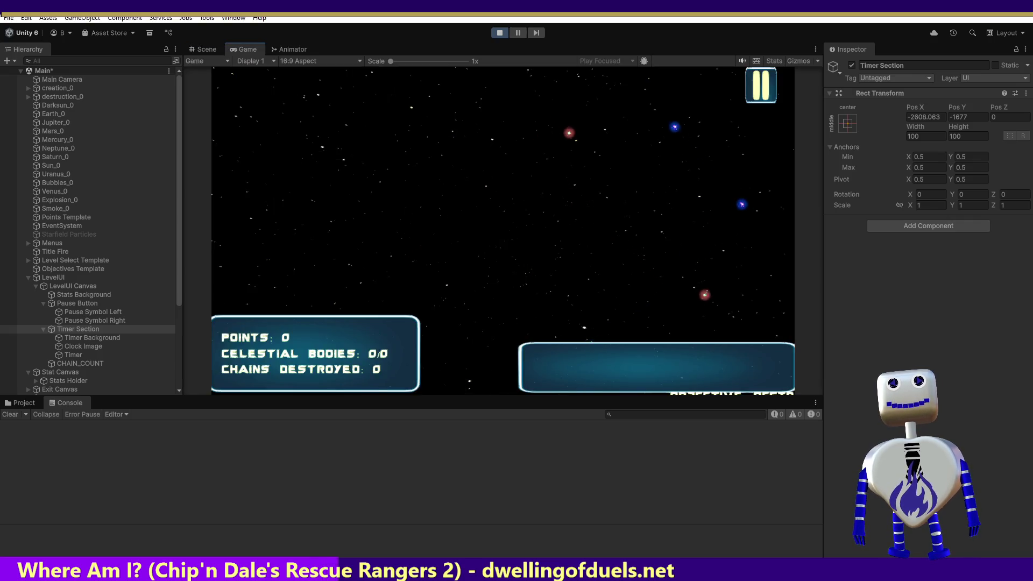
{"action": "key", "text": "alt+Tab"}
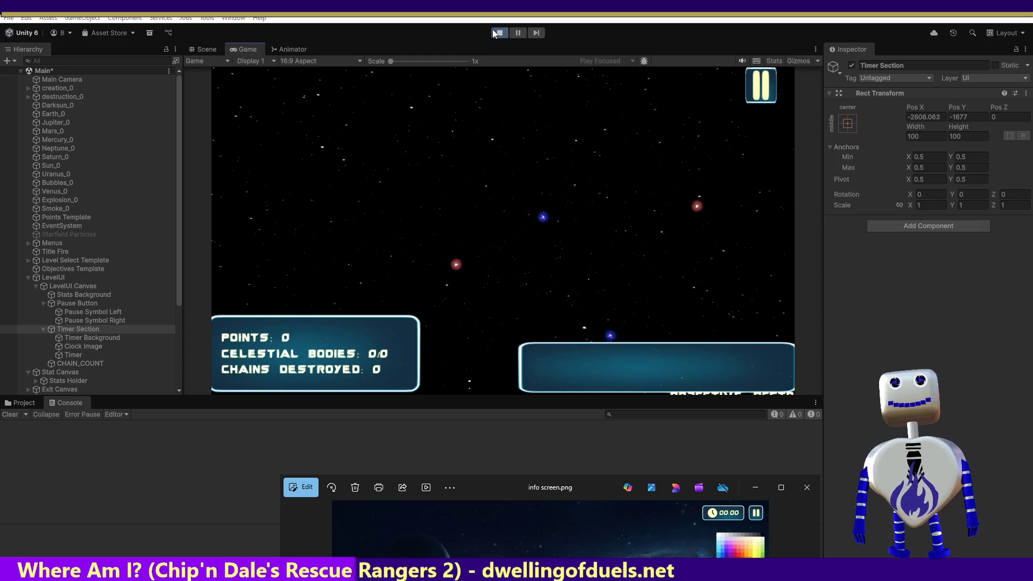
{"action": "left_click", "coordinate": [497, 32]}
{"action": "left_click", "coordinate": [497, 33]}
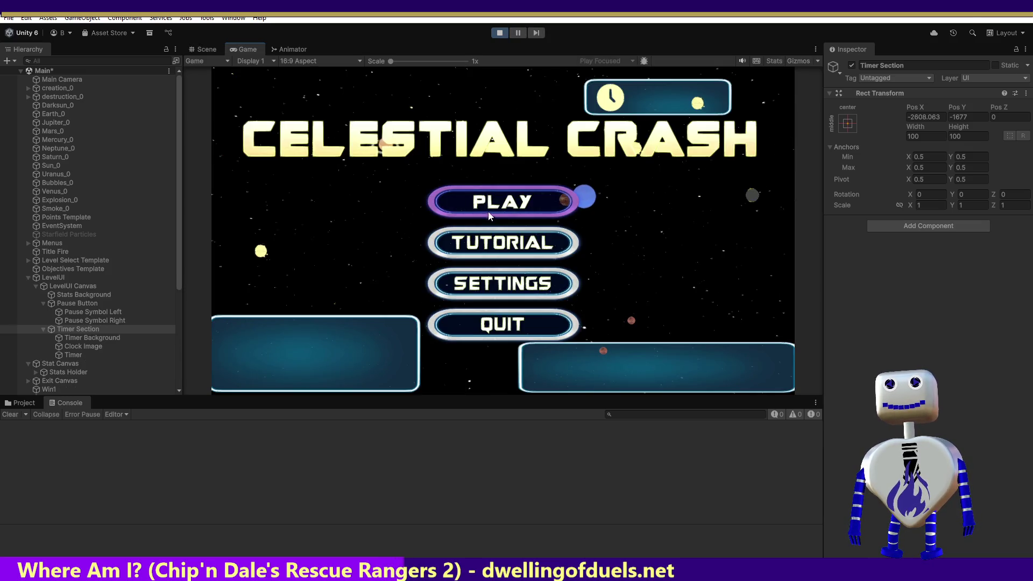
- Start level 2 from level select and compare it with the reference screenshot
{"action": "left_click", "coordinate": [490, 214]}
{"action": "left_click", "coordinate": [520, 259]}
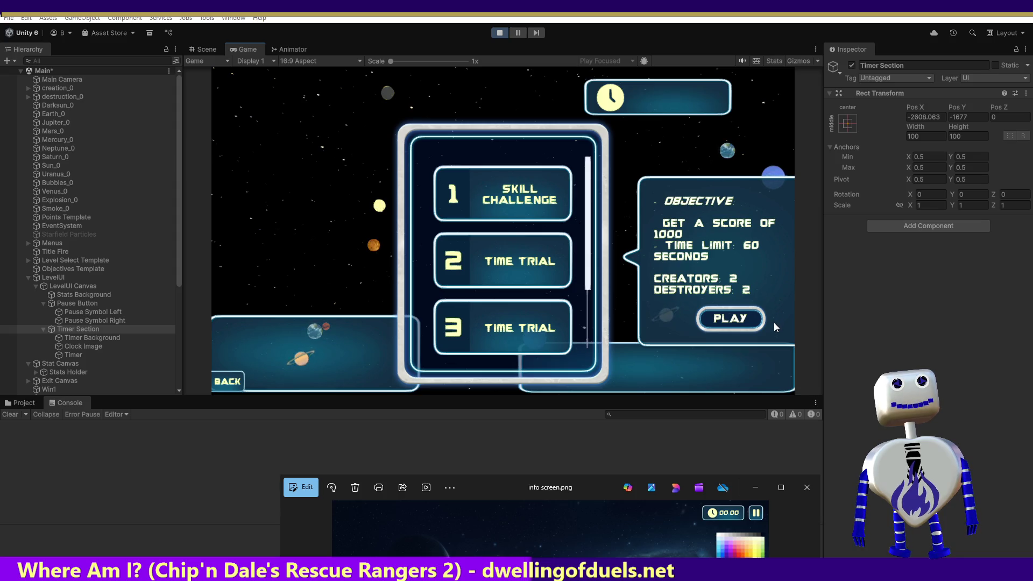
{"action": "left_click", "coordinate": [742, 92]}
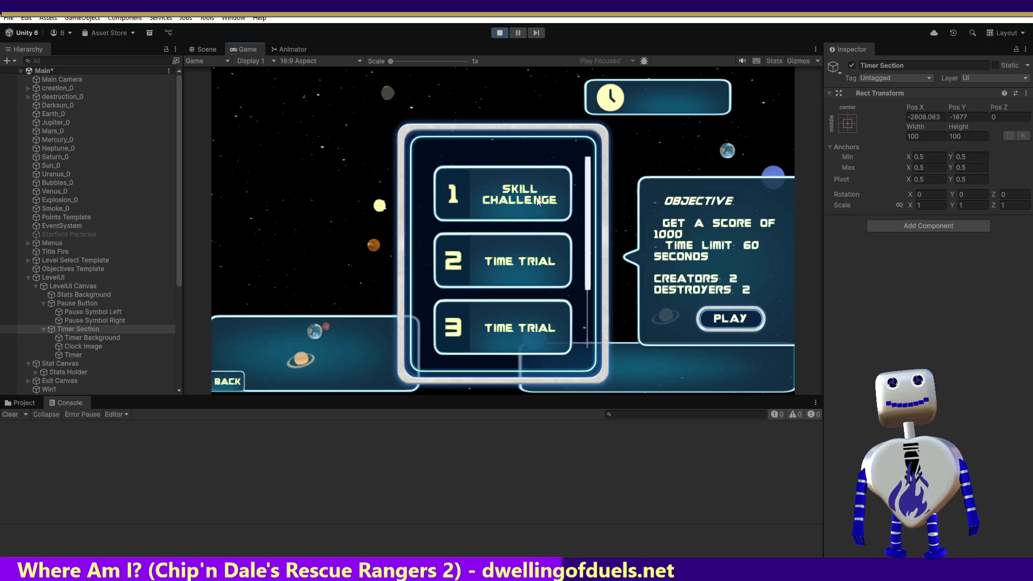
{"action": "left_click", "coordinate": [724, 316]}
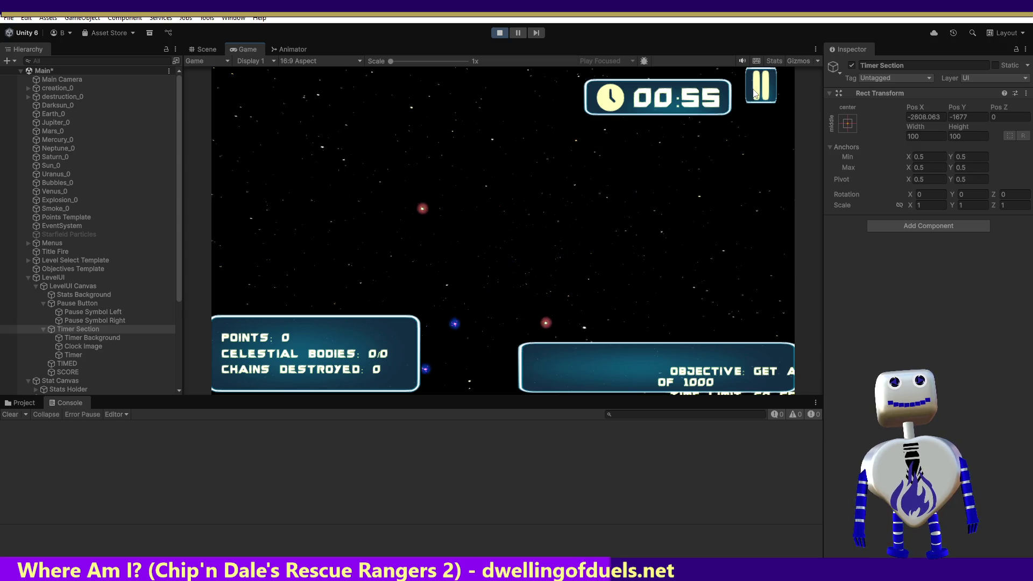
{"action": "key", "text": "alt+Tab"}
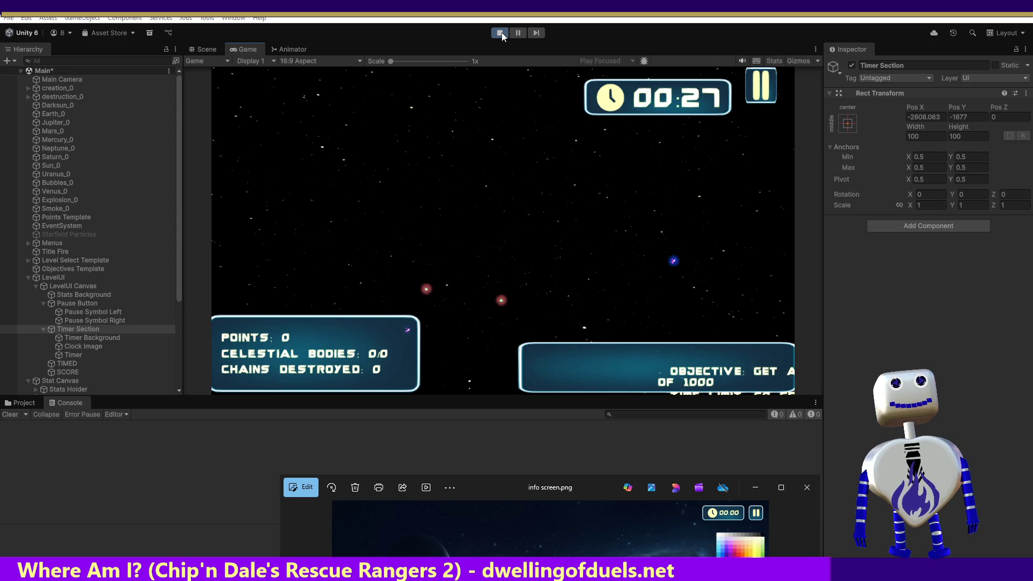
- Restart play mode, launch the second Time Trial level, and watch it in the Scene view
{"action": "left_click", "coordinate": [500, 34]}
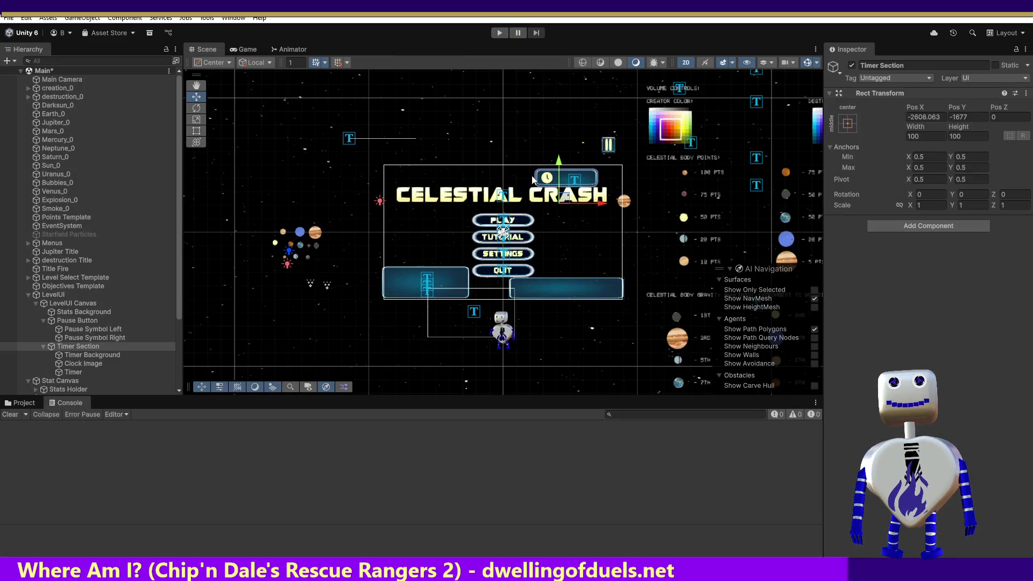
{"action": "left_click", "coordinate": [500, 34]}
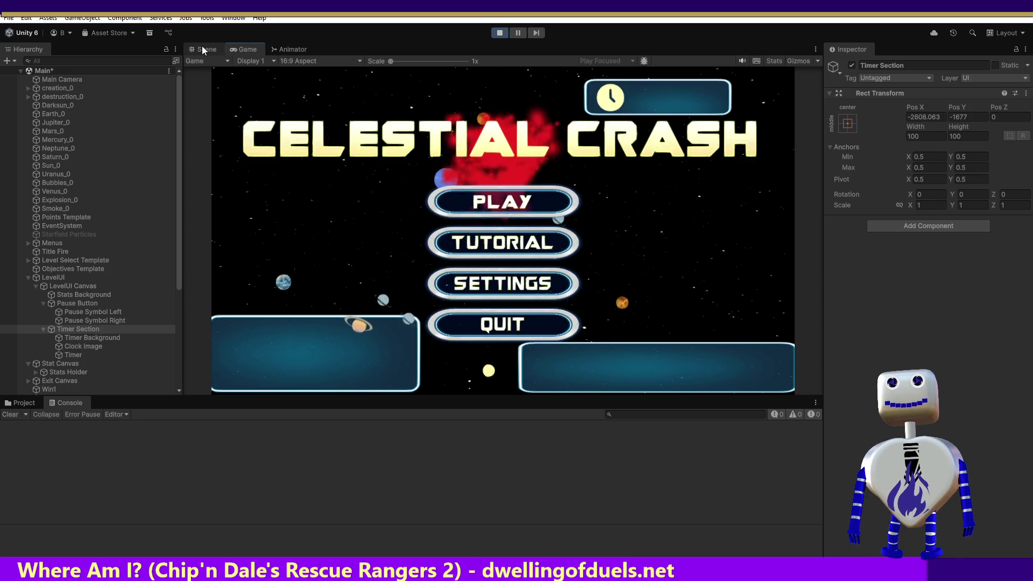
{"action": "left_click", "coordinate": [511, 202]}
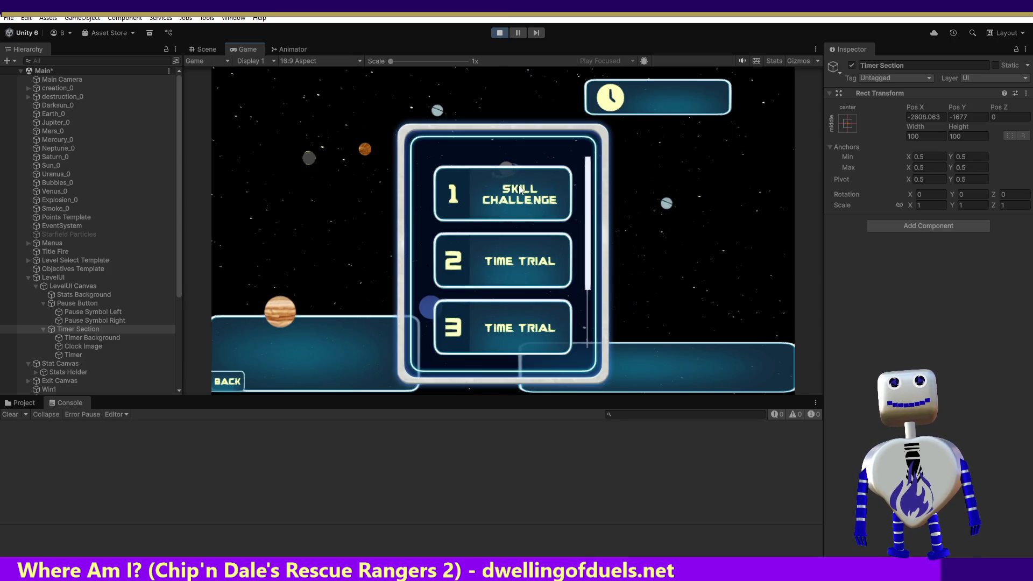
{"action": "left_click", "coordinate": [524, 290]}
{"action": "left_click", "coordinate": [727, 318]}
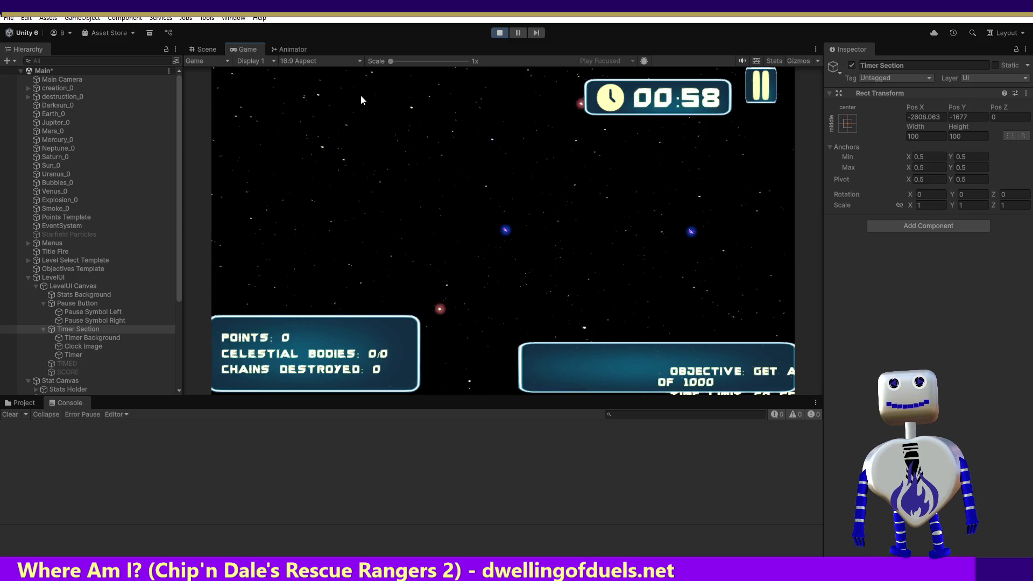
{"action": "left_click", "coordinate": [194, 50]}
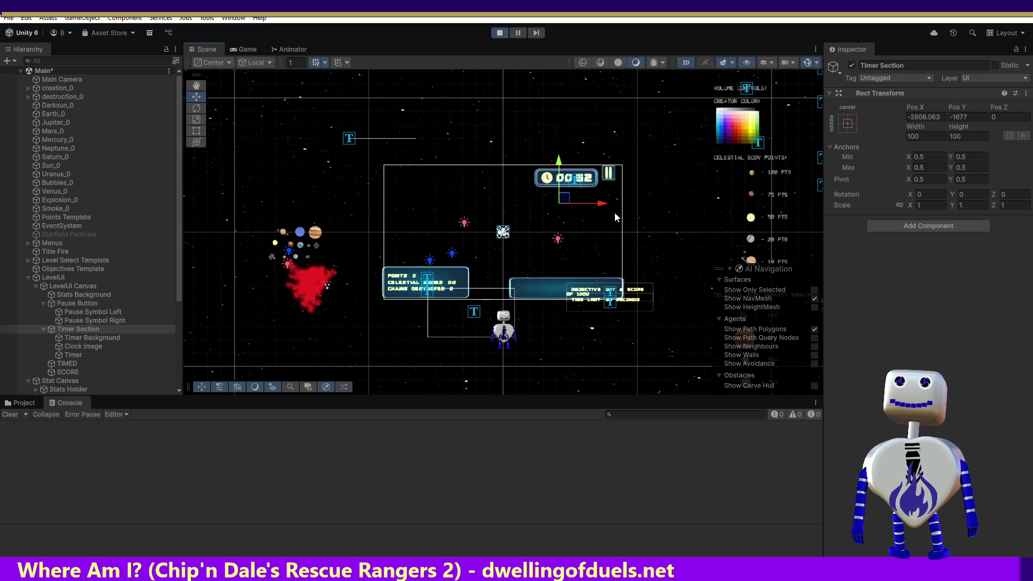
- Nudge the Timer Section right, undo it, recheck the reference screenshot, and stop play mode
{"action": "left_click_drag", "start_coordinate": [604, 205], "coordinate": [608, 204]}
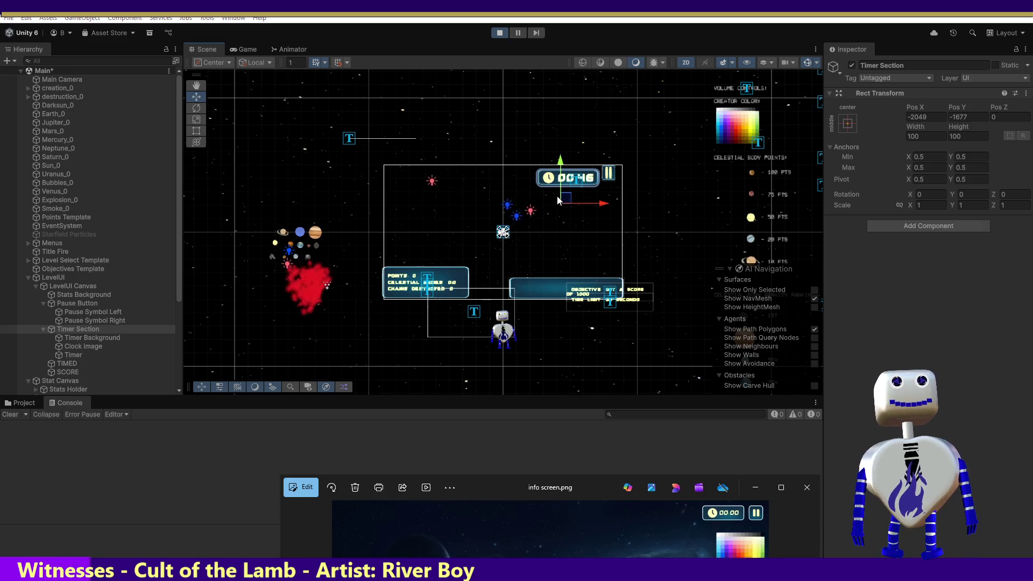
{"action": "key", "text": "ctrl+z"}
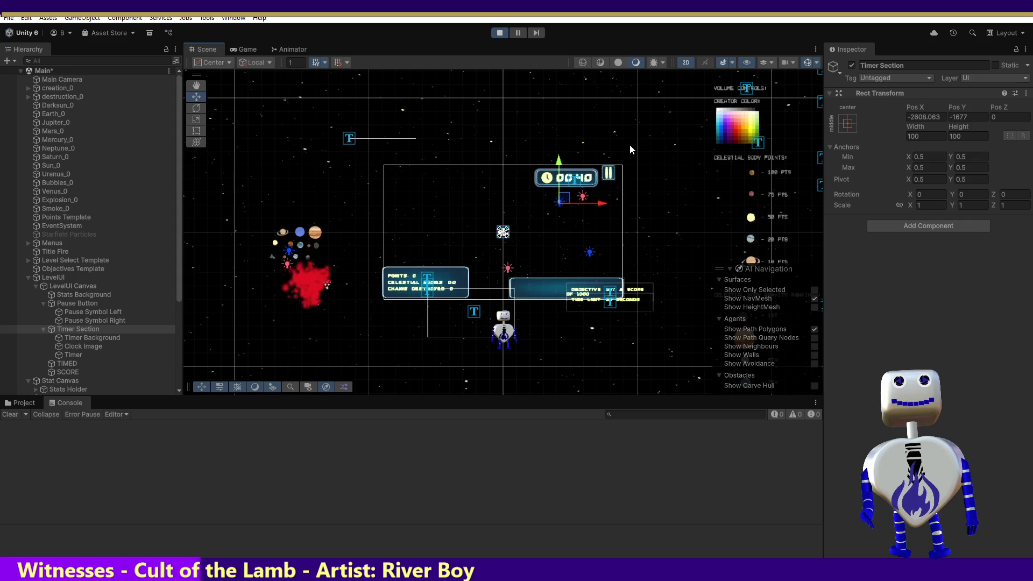
{"action": "key", "text": "alt+Tab"}
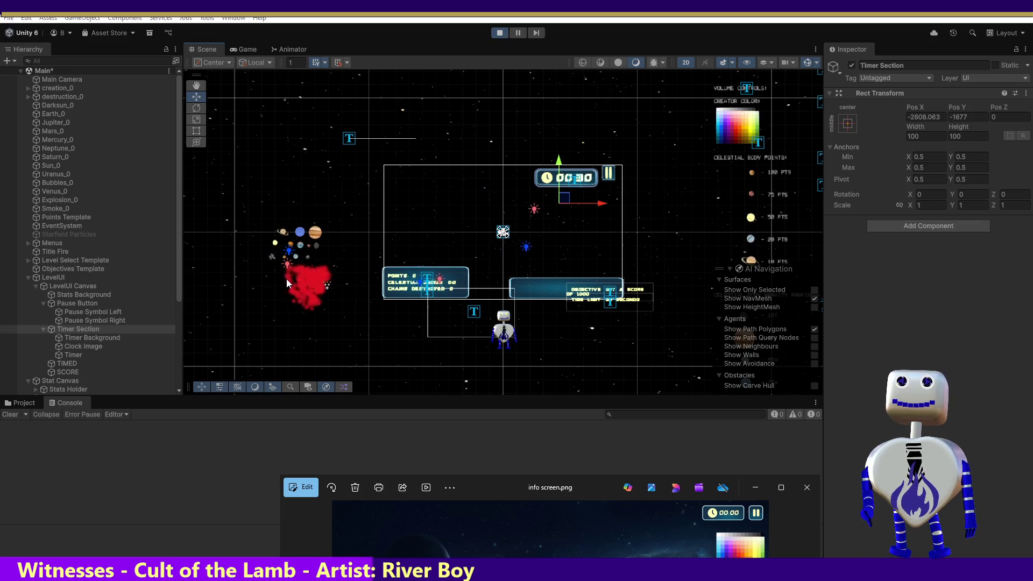
{"action": "left_click", "coordinate": [495, 33]}
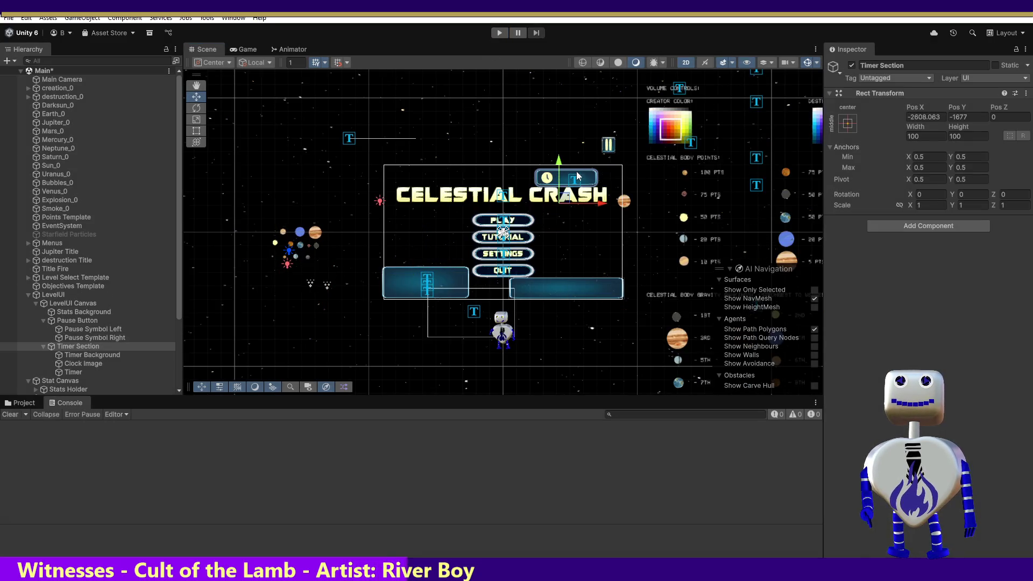
- Shift the Pause Button and Timer Section slightly right, then test level 2 against the reference
{"action": "left_click", "coordinate": [77, 320], "text": "shift"}
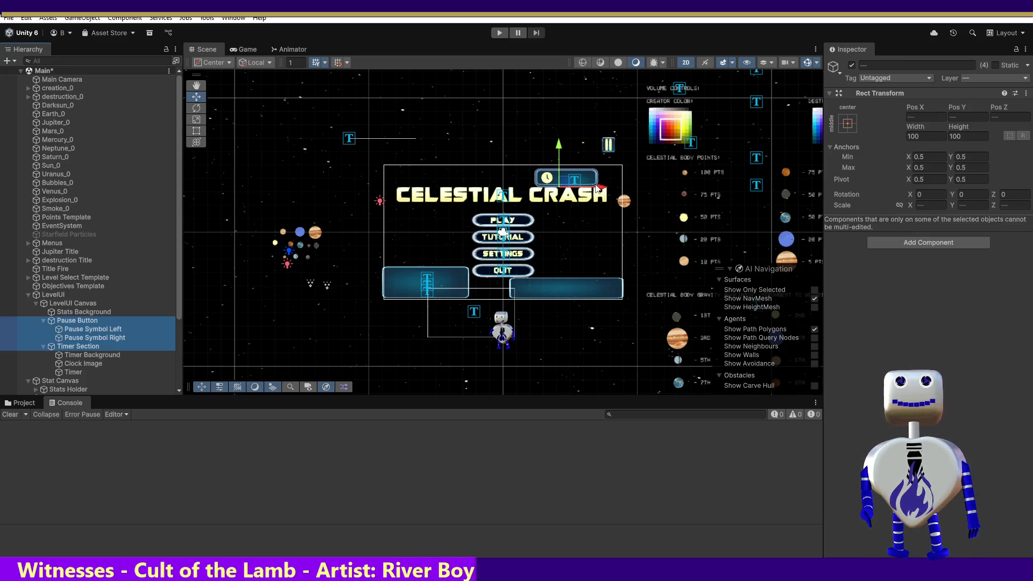
{"action": "left_click_drag", "start_coordinate": [599, 187], "coordinate": [601, 189]}
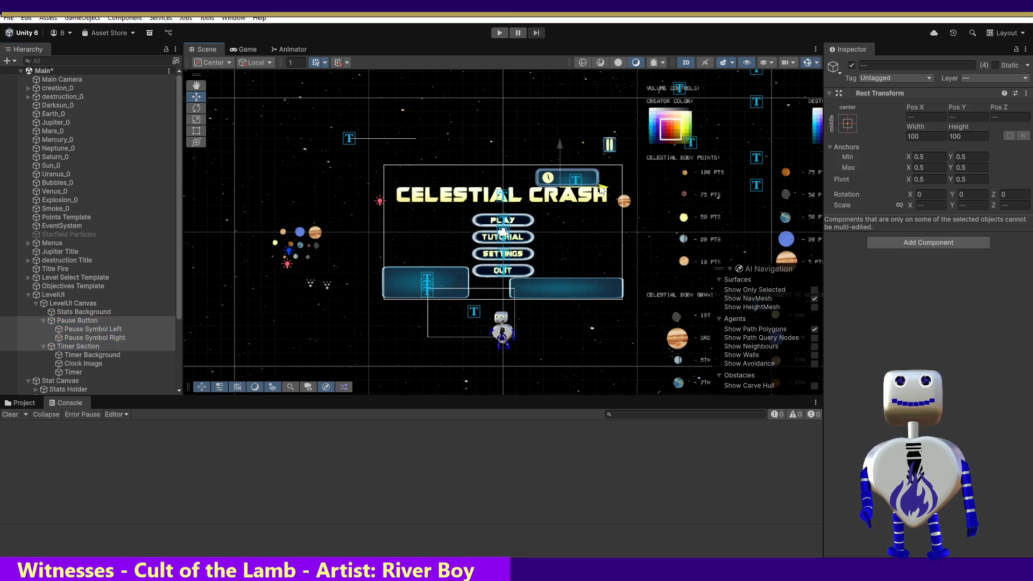
{"action": "left_click", "coordinate": [497, 32]}
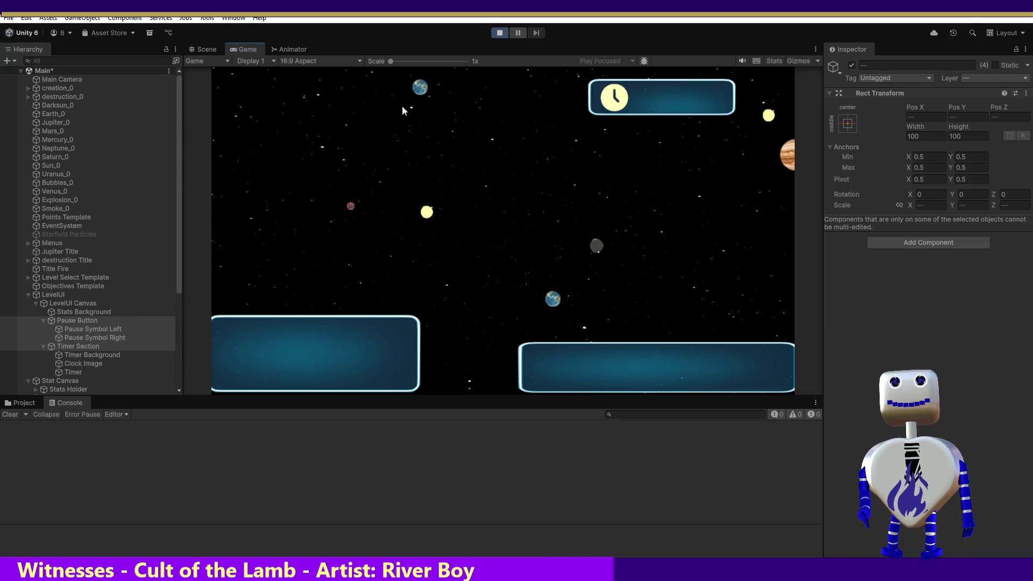
{"action": "left_click", "coordinate": [509, 208]}
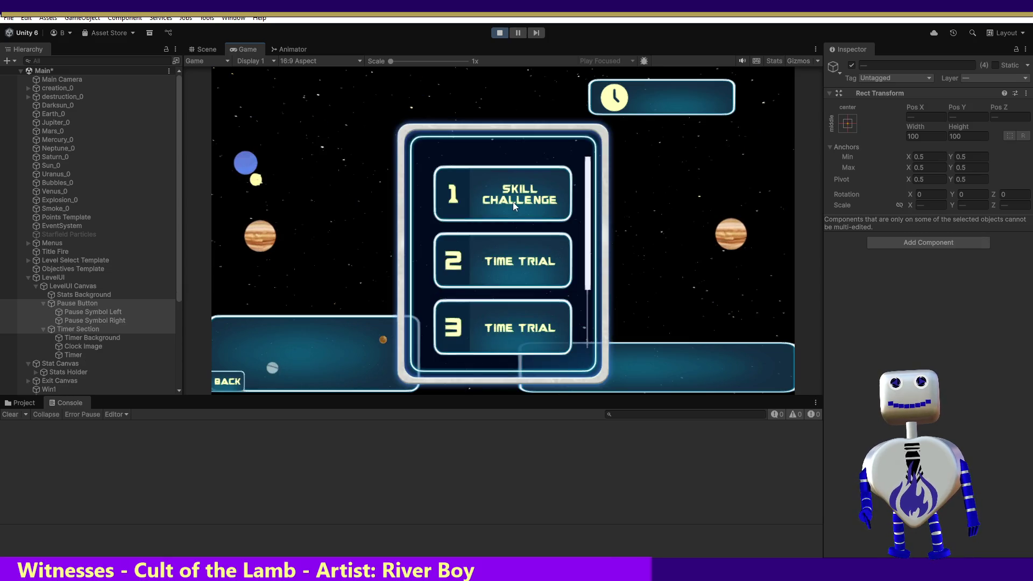
{"action": "left_click", "coordinate": [512, 201]}
{"action": "left_click", "coordinate": [557, 265]}
{"action": "left_click", "coordinate": [733, 317]}
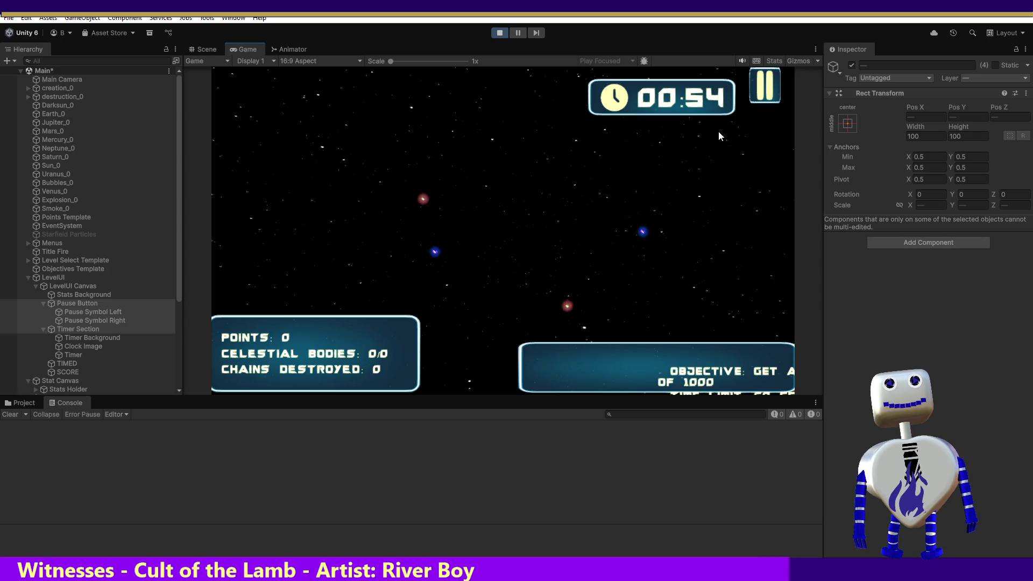
{"action": "left_click", "coordinate": [705, 571]}
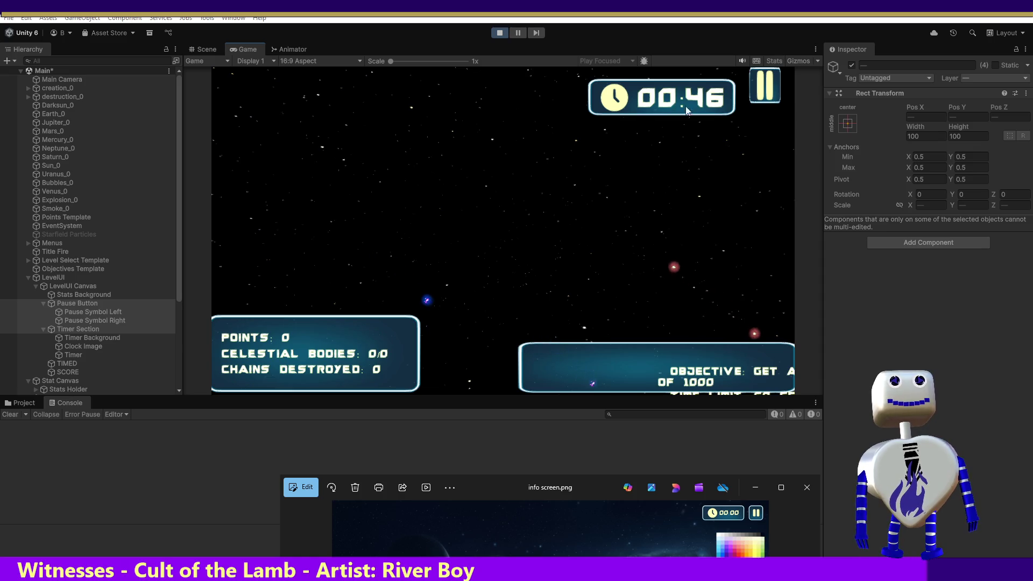
{"action": "left_click", "coordinate": [494, 36]}
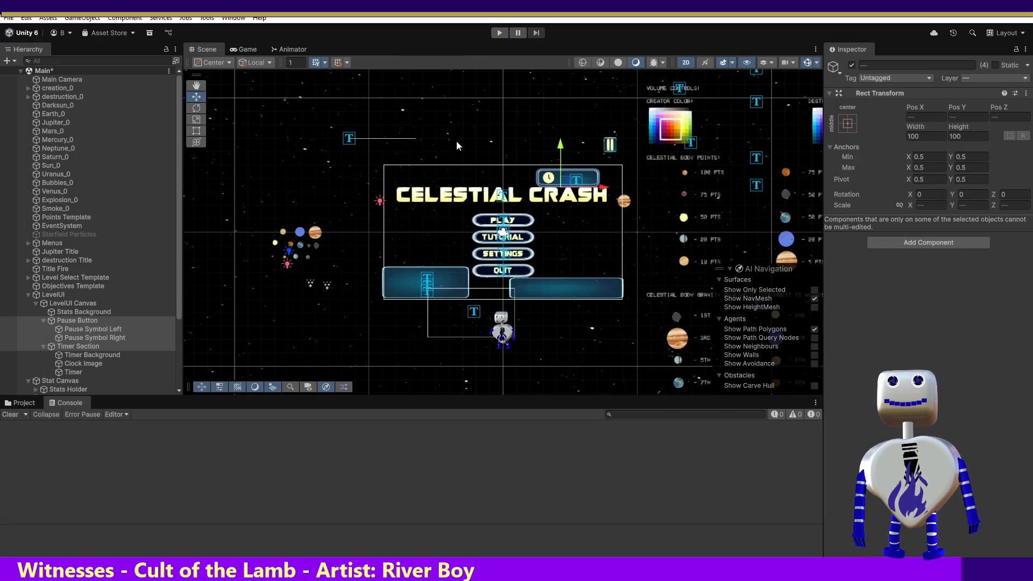
- Inspect the Timer Section and Pause Button (X 37089, Y 30162) positions, then open the Window menu
{"action": "left_click", "coordinate": [81, 345]}
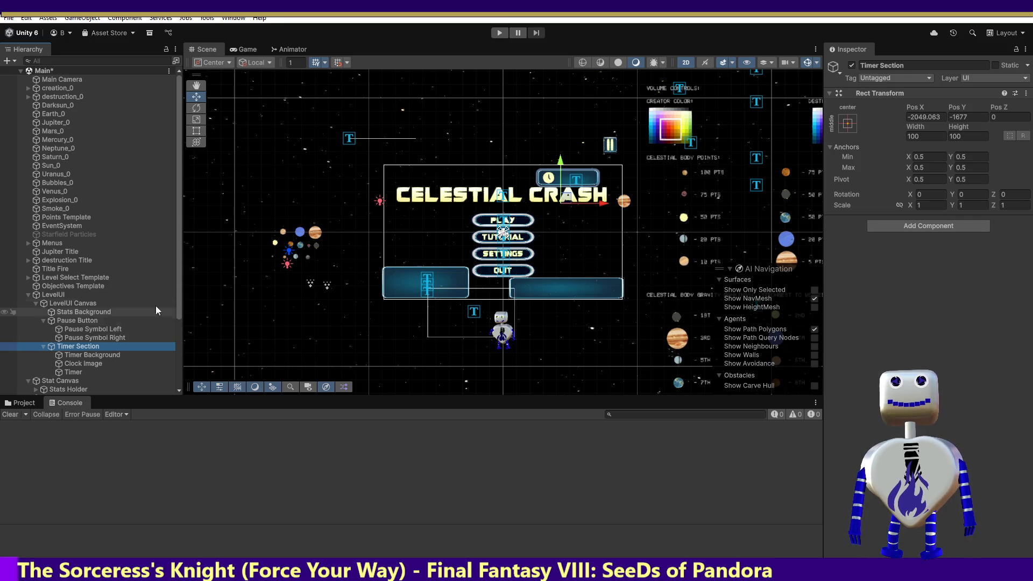
{"action": "left_click", "coordinate": [53, 321]}
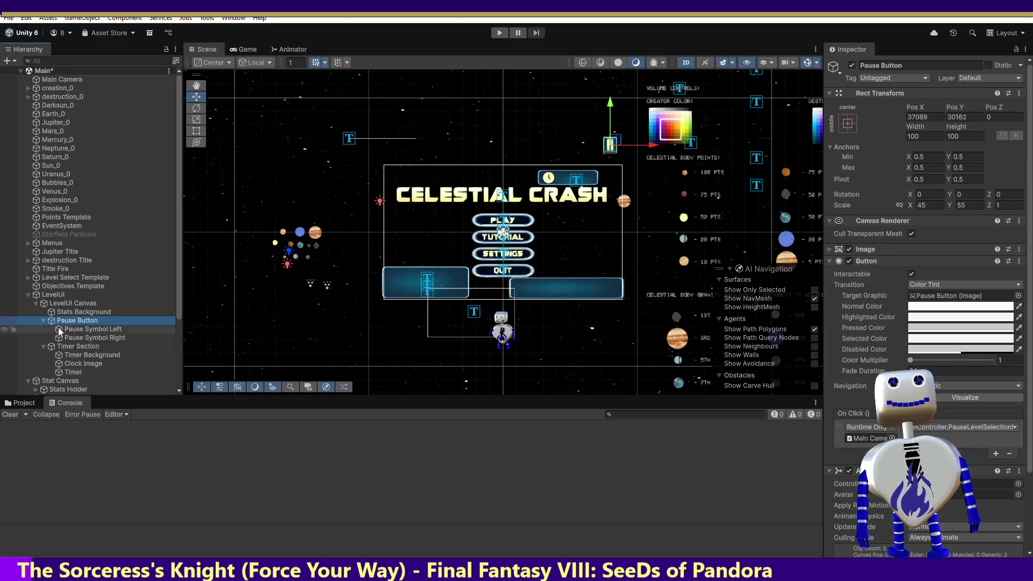
{"action": "left_click", "coordinate": [66, 347]}
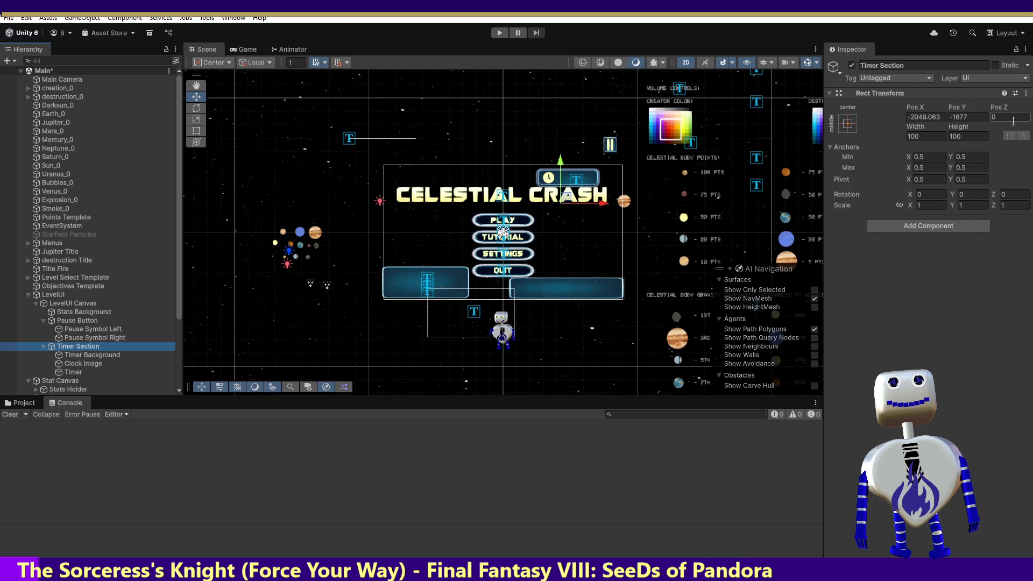
{"action": "left_click", "coordinate": [977, 116]}
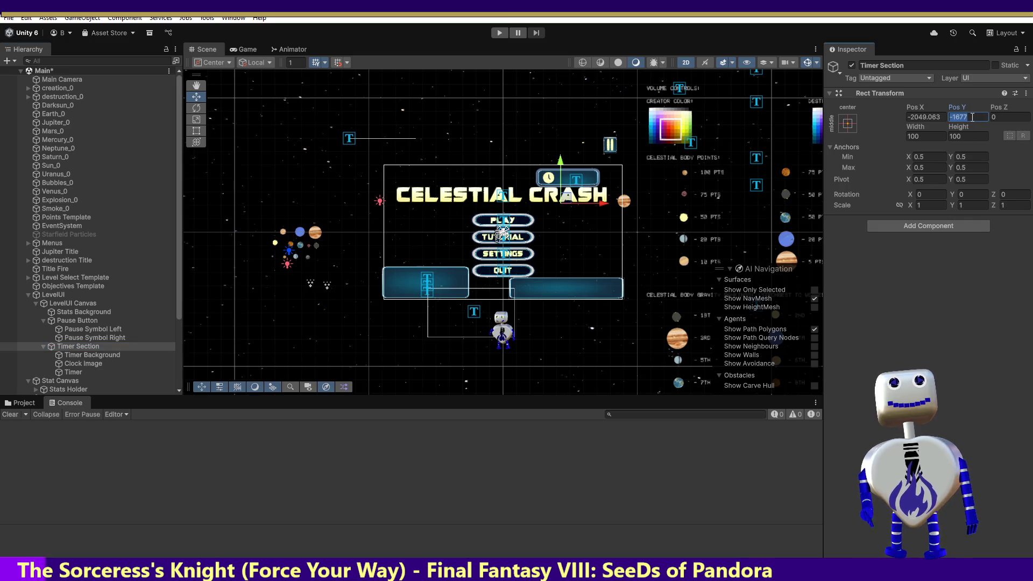
{"action": "left_click", "coordinate": [62, 320]}
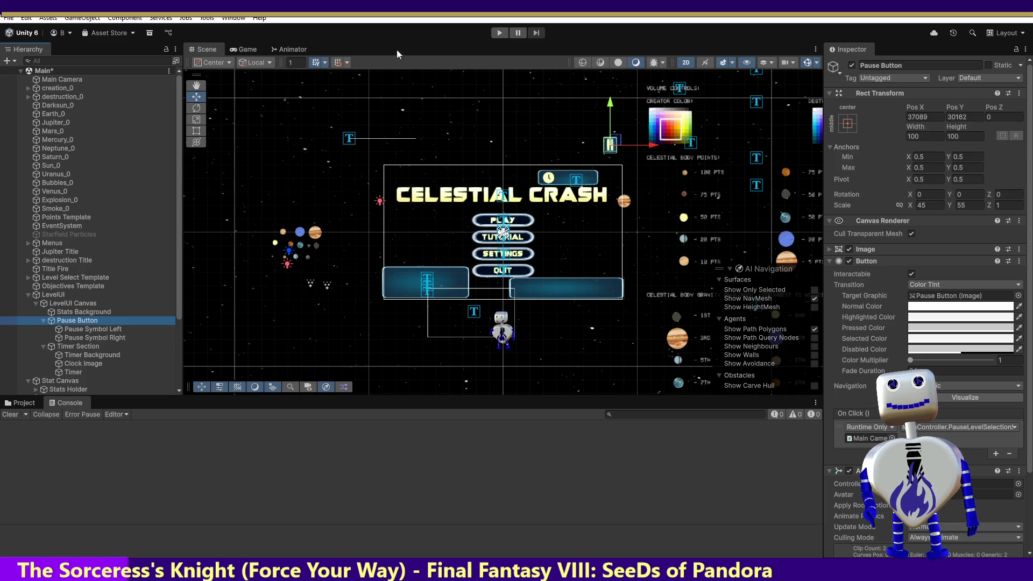
{"action": "left_click", "coordinate": [230, 19]}
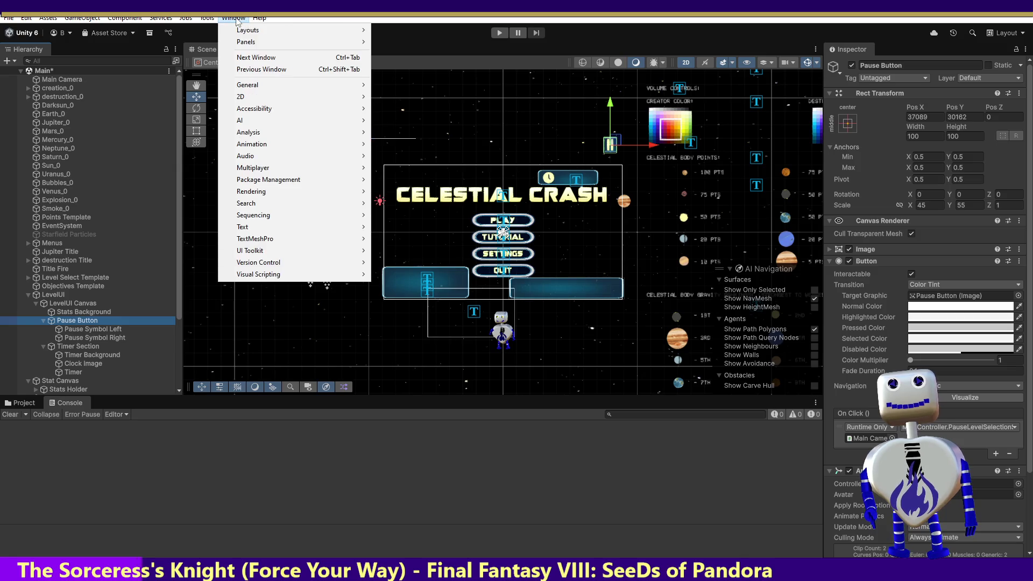
- Open Window > Animation > Animation and preview the Pause Button clip's keyframes at 0:05
{"action": "mouse_move", "coordinate": [313, 145]}
{"action": "left_click", "coordinate": [408, 144]}
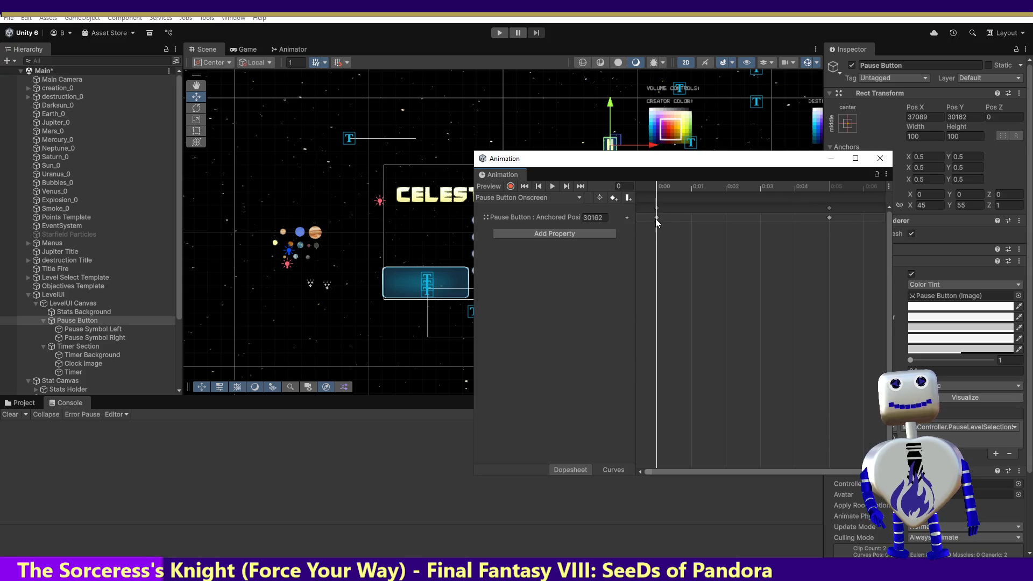
{"action": "left_click_drag", "start_coordinate": [657, 189], "coordinate": [791, 206]}
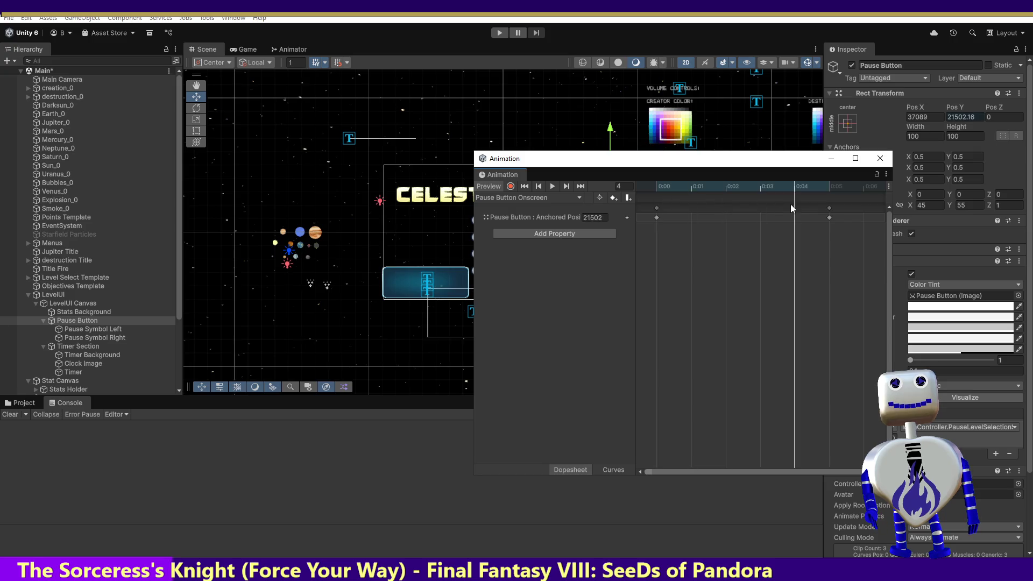
{"action": "left_click", "coordinate": [829, 218]}
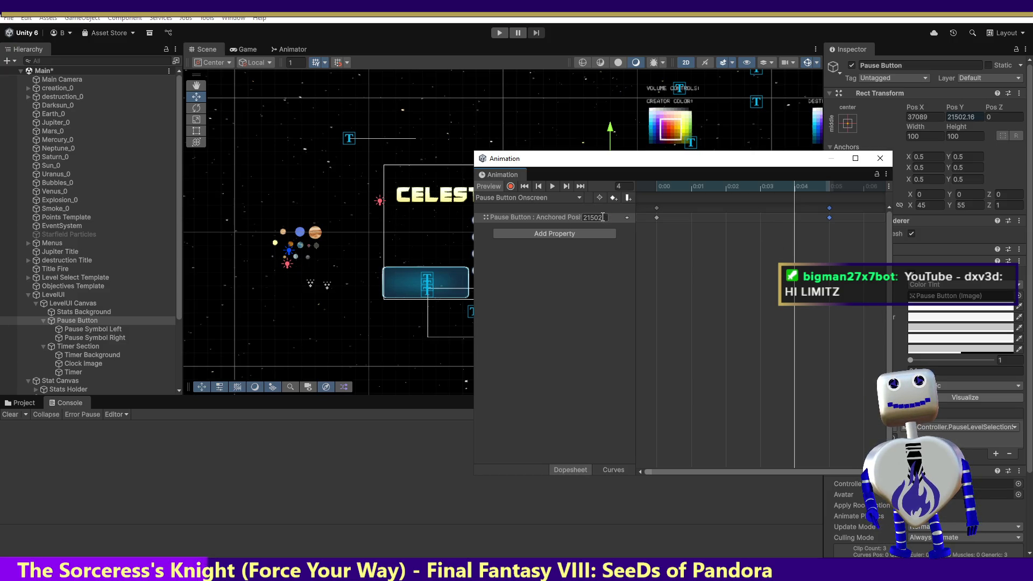
- Try a -1677 keyframe value, undo it, lower the Animation window, and check Timer Background's Y
{"action": "type", "text": "-1677"}
{"action": "left_click_drag", "start_coordinate": [631, 163], "coordinate": [626, 327]}
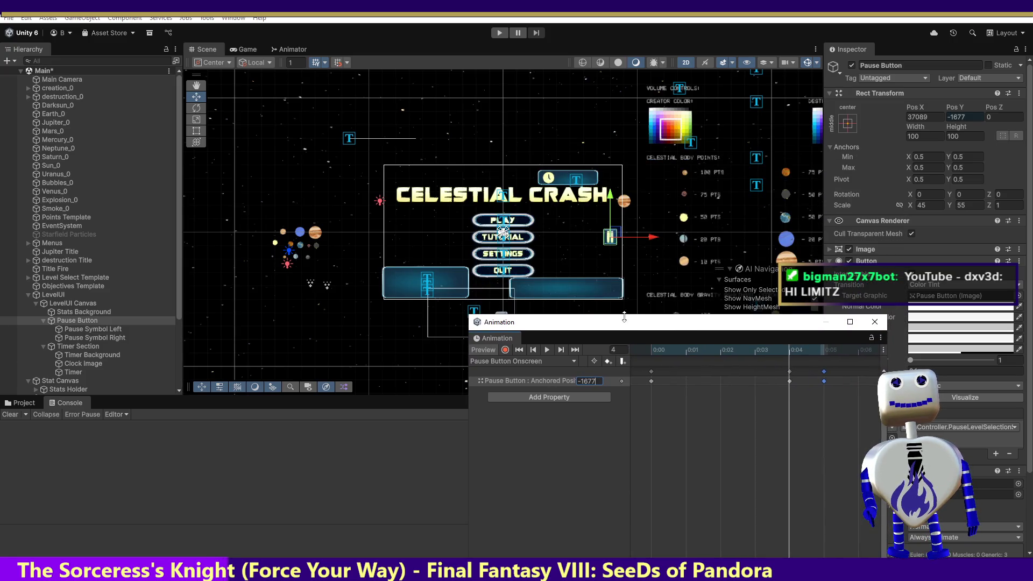
{"action": "key", "text": "ctrl+z"}
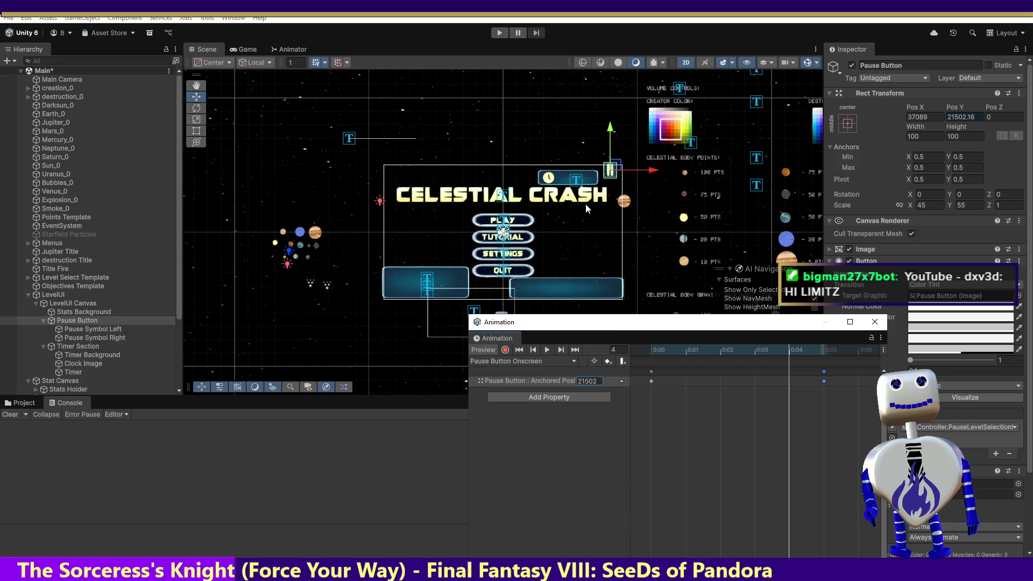
{"action": "left_click", "coordinate": [92, 355]}
{"action": "left_click", "coordinate": [951, 119]}
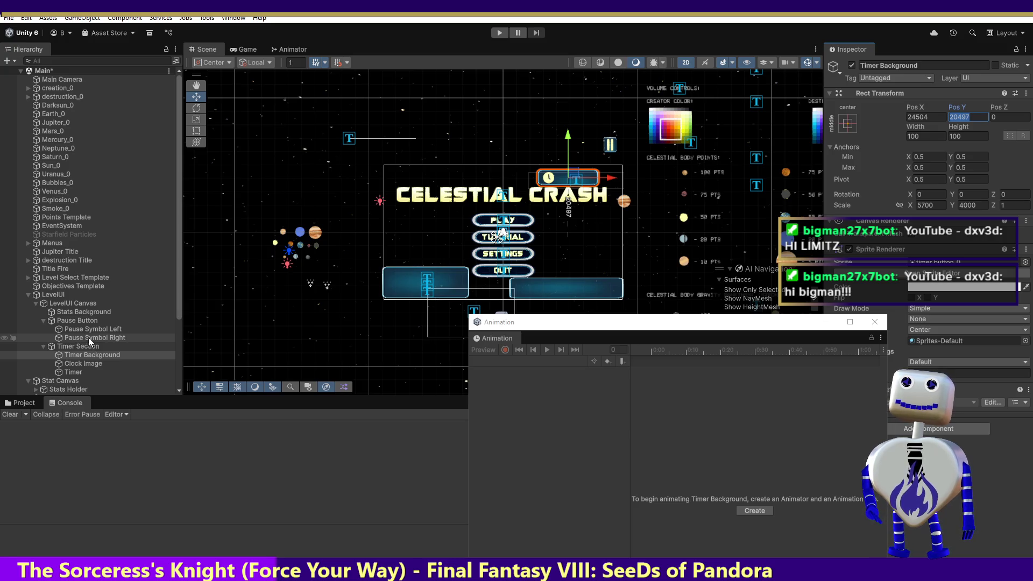
- Reload the Pause Button Onscreen clip and select its Anchored Position keyframes at 0:00 and 0:05
{"action": "left_click", "coordinate": [85, 321]}
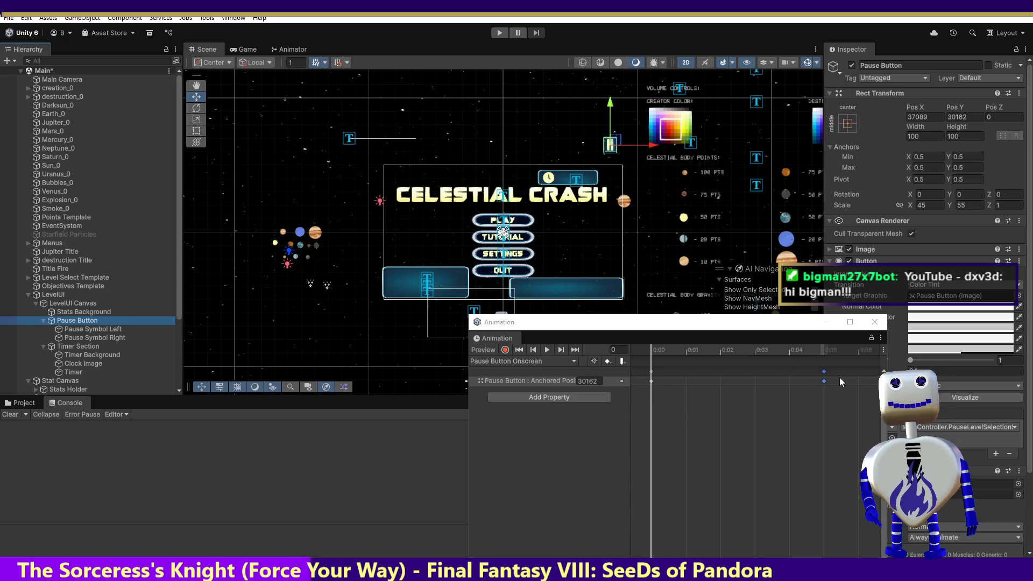
{"action": "left_click", "coordinate": [816, 382]}
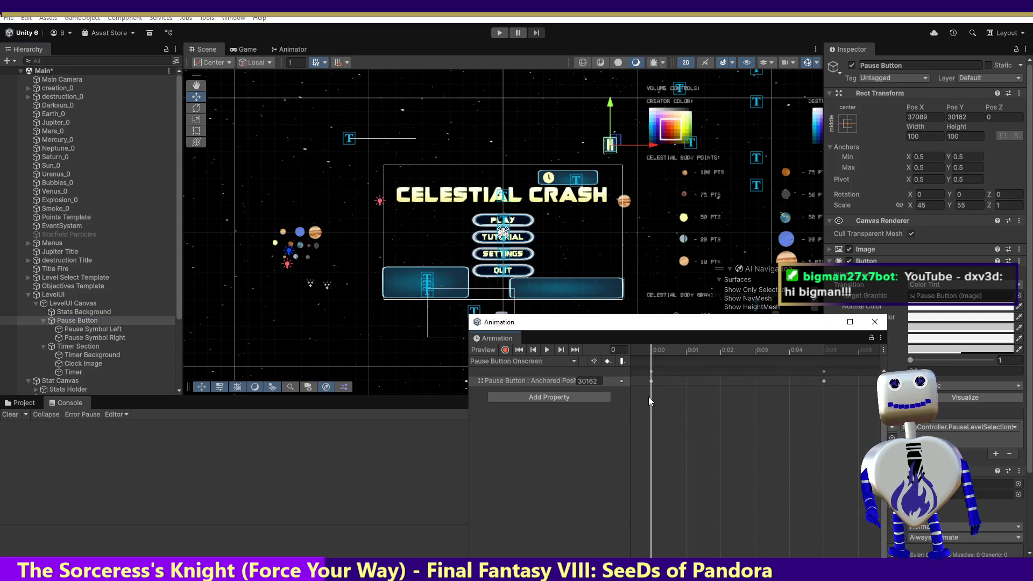
{"action": "left_click", "coordinate": [663, 376]}
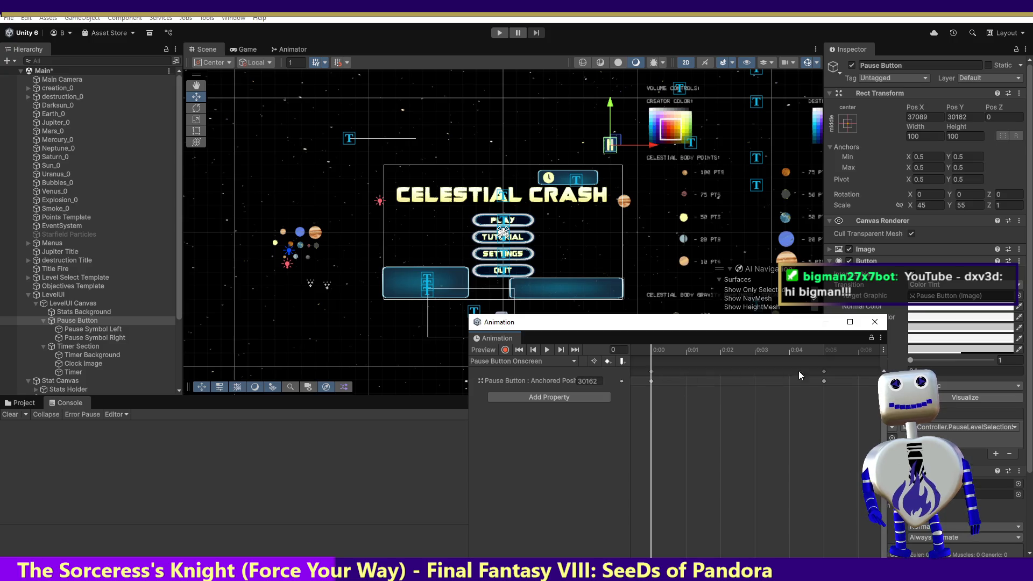
{"action": "left_click", "coordinate": [824, 380]}
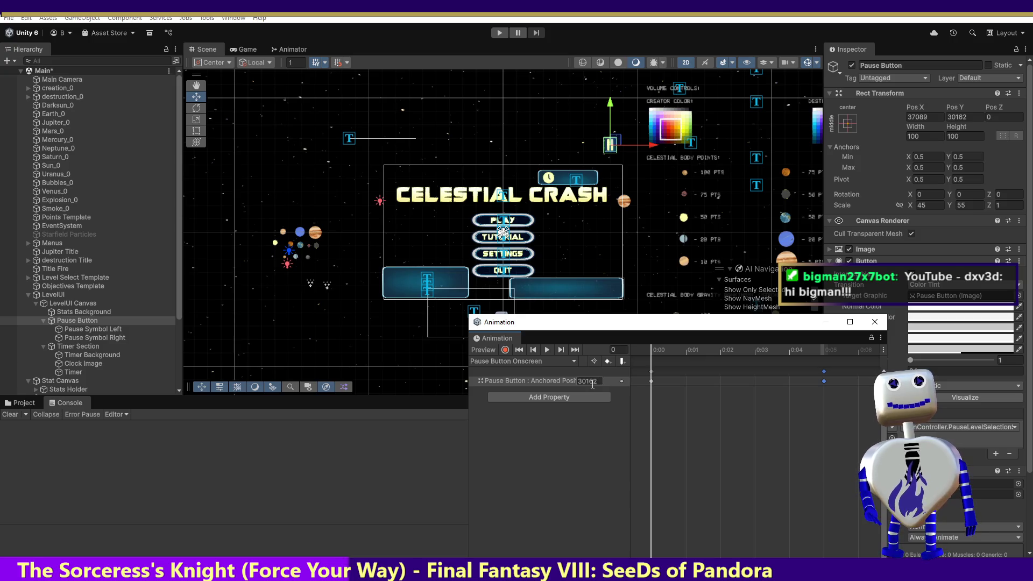
{"action": "left_click", "coordinate": [652, 381]}
{"action": "left_click", "coordinate": [824, 381]}
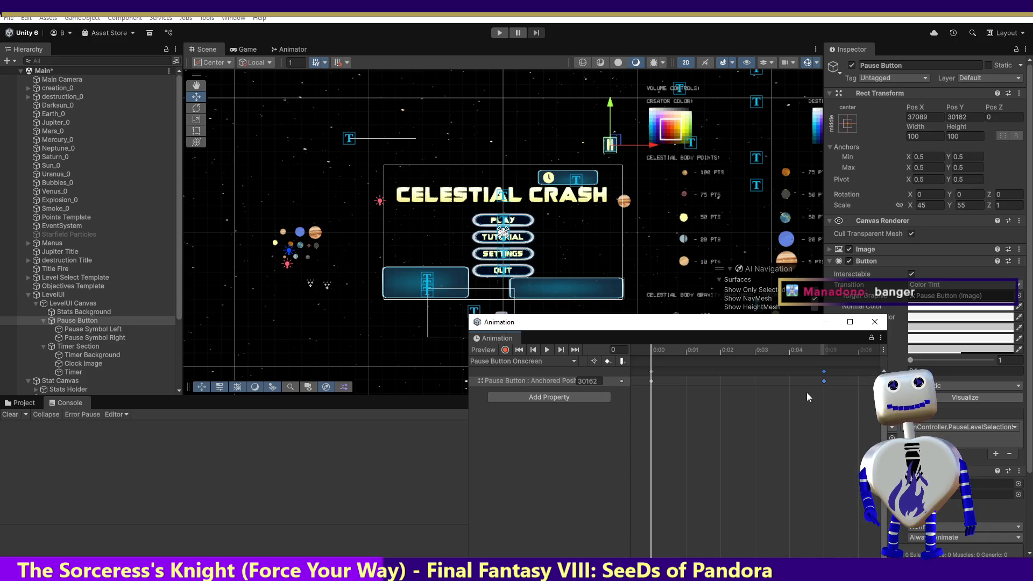
- Move the playhead to frame 5, select the Anchored Position property, and reselect both keyframes
{"action": "left_click", "coordinate": [649, 363]}
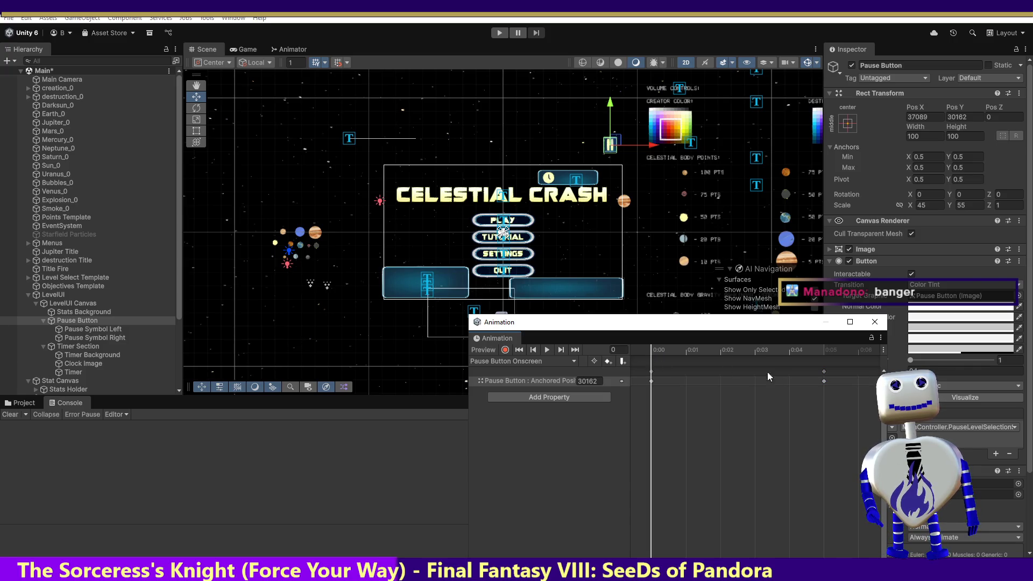
{"action": "left_click", "coordinate": [822, 351]}
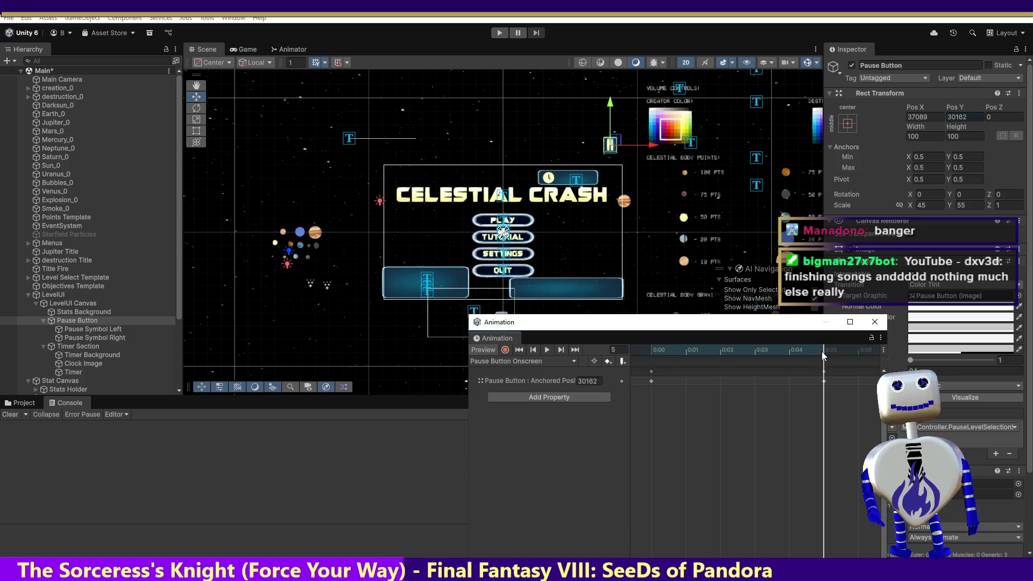
{"action": "left_click", "coordinate": [824, 381]}
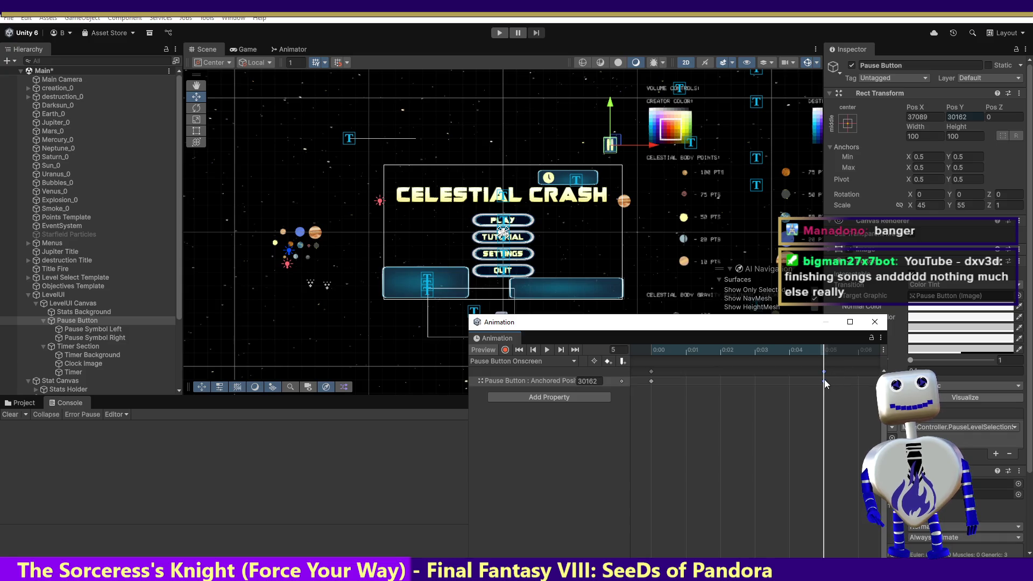
{"action": "left_click", "coordinate": [694, 379]}
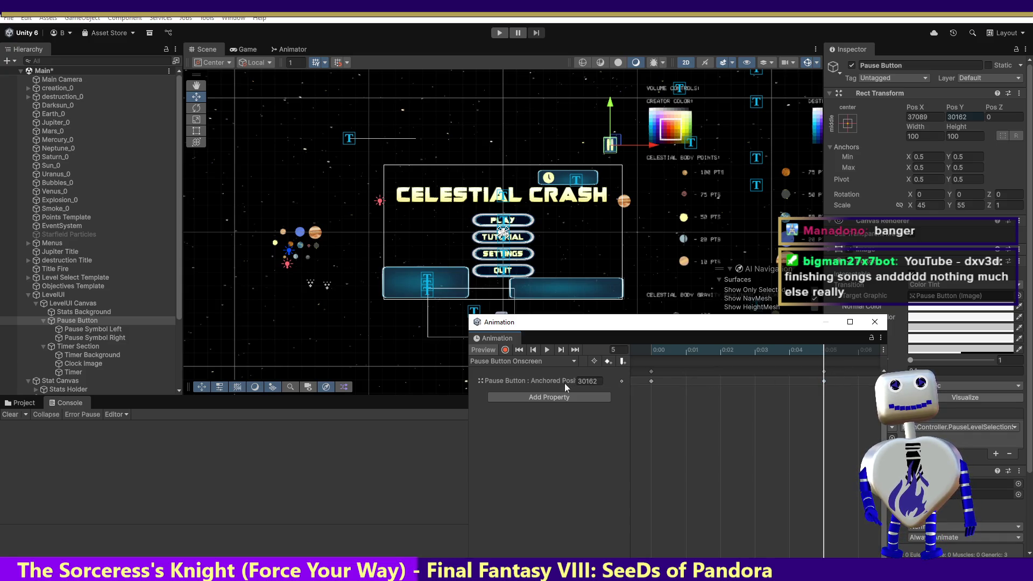
{"action": "left_click", "coordinate": [515, 380]}
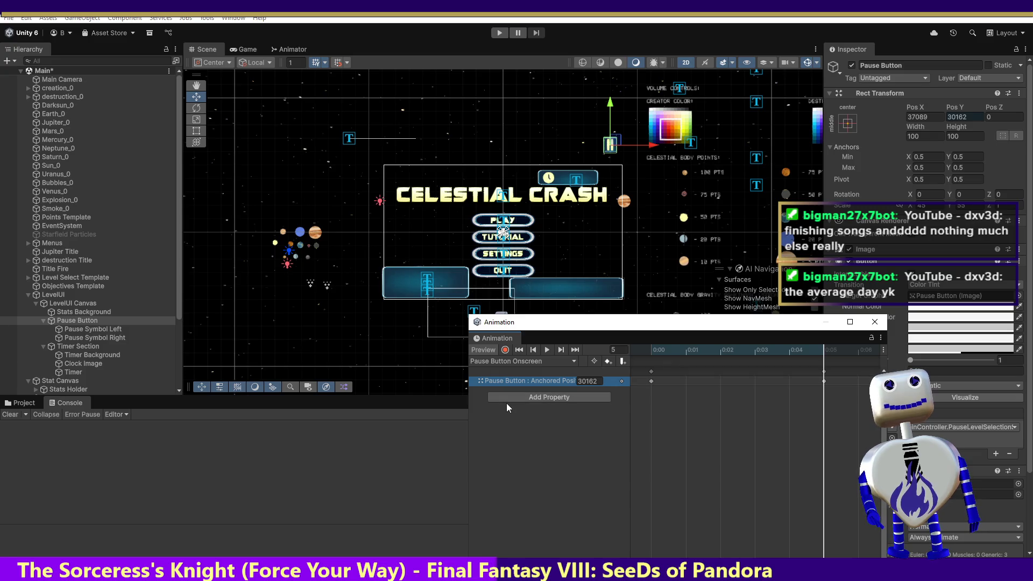
{"action": "left_click", "coordinate": [651, 381]}
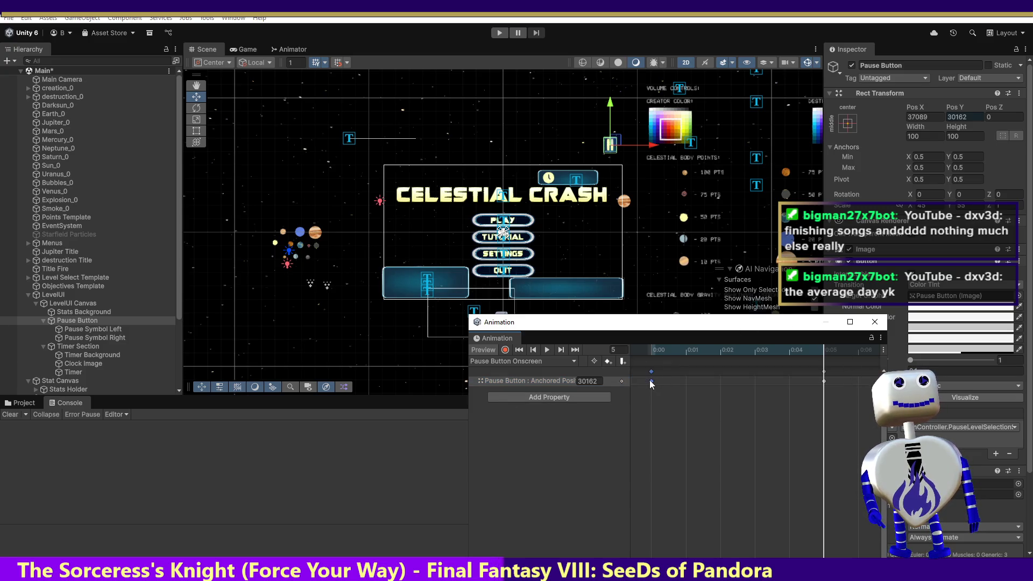
{"action": "left_click", "coordinate": [824, 381]}
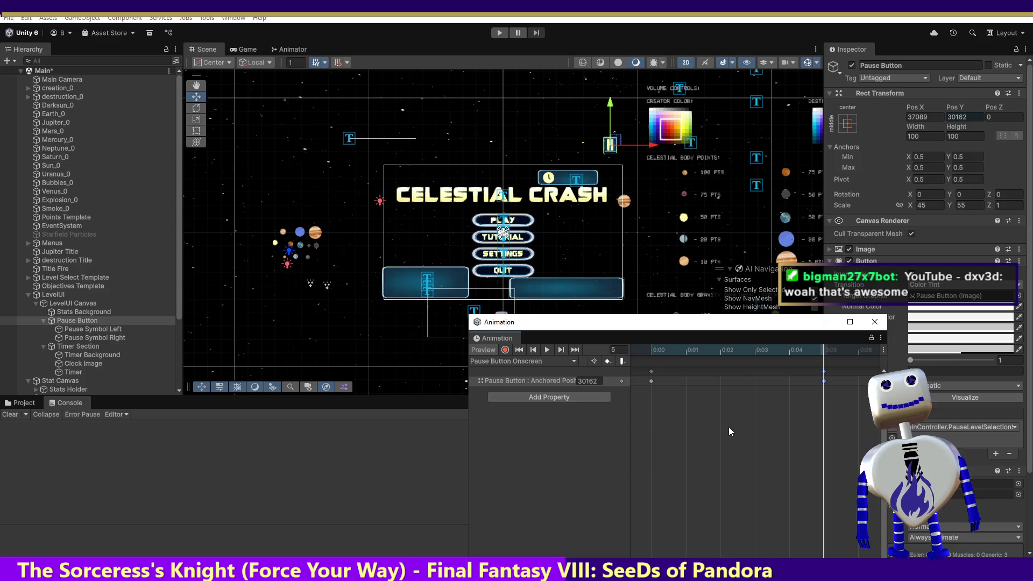
- Step between the Onscreen clip's first and last keyframes, then switch to the Pause Button Offscreen clip
{"action": "left_click", "coordinate": [534, 350]}
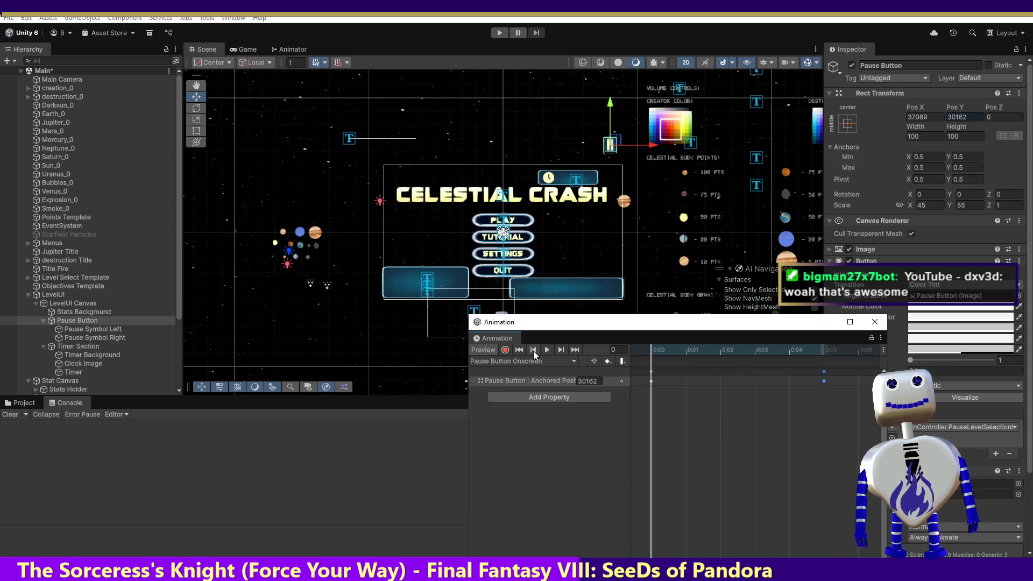
{"action": "left_click", "coordinate": [561, 352]}
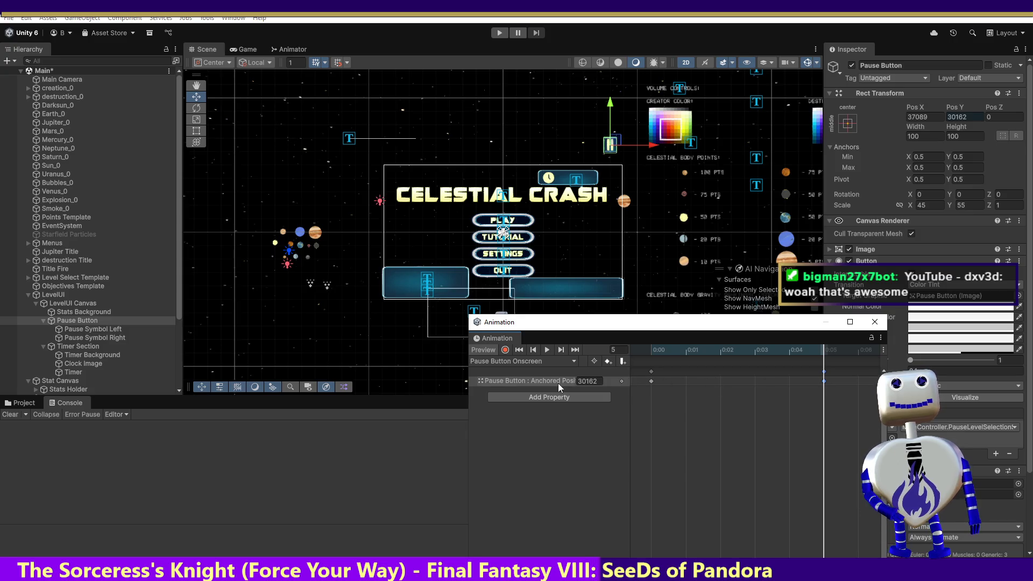
{"action": "left_click", "coordinate": [555, 364]}
{"action": "left_click", "coordinate": [550, 370]}
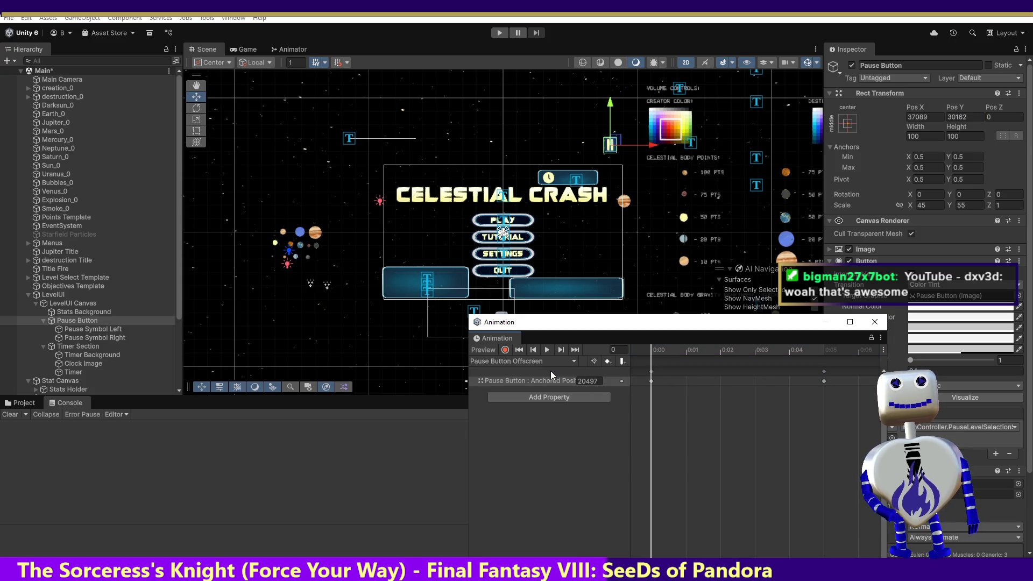
- Check the Offscreen clip's Anchored Pos Y at frames 0 and 5, then select Timer Background
{"action": "left_click", "coordinate": [561, 351]}
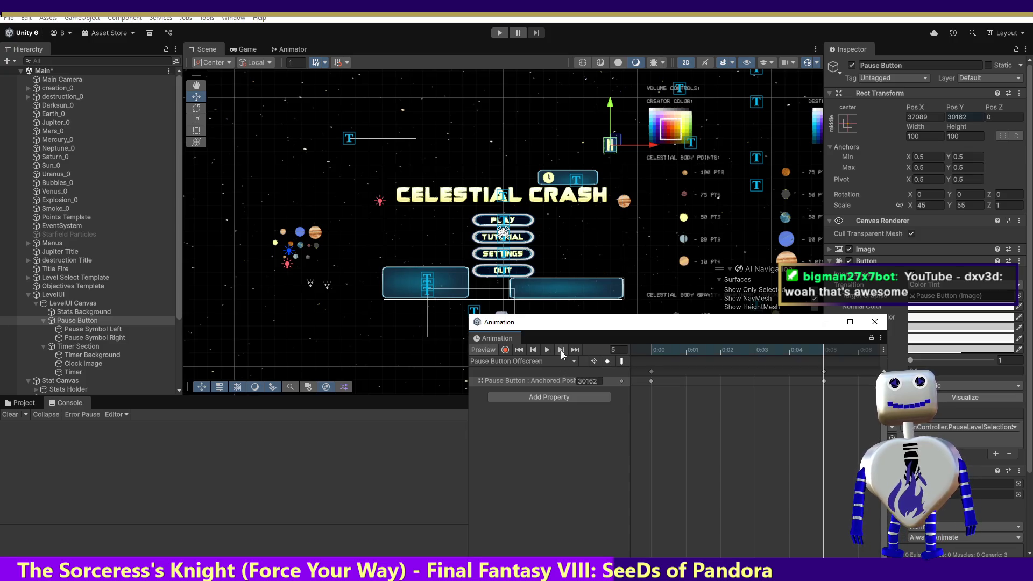
{"action": "left_click", "coordinate": [534, 353]}
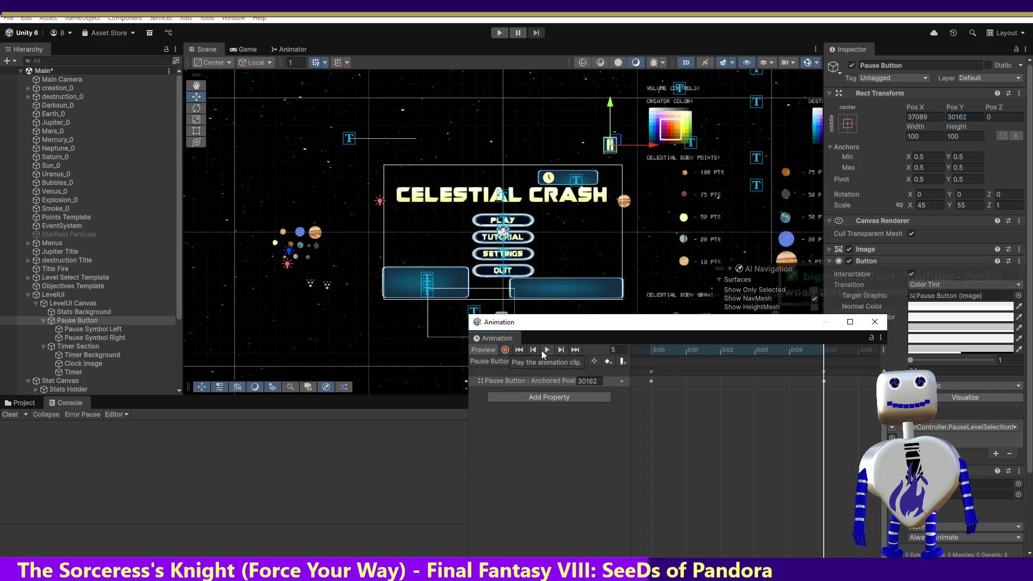
{"action": "left_click", "coordinate": [597, 384]}
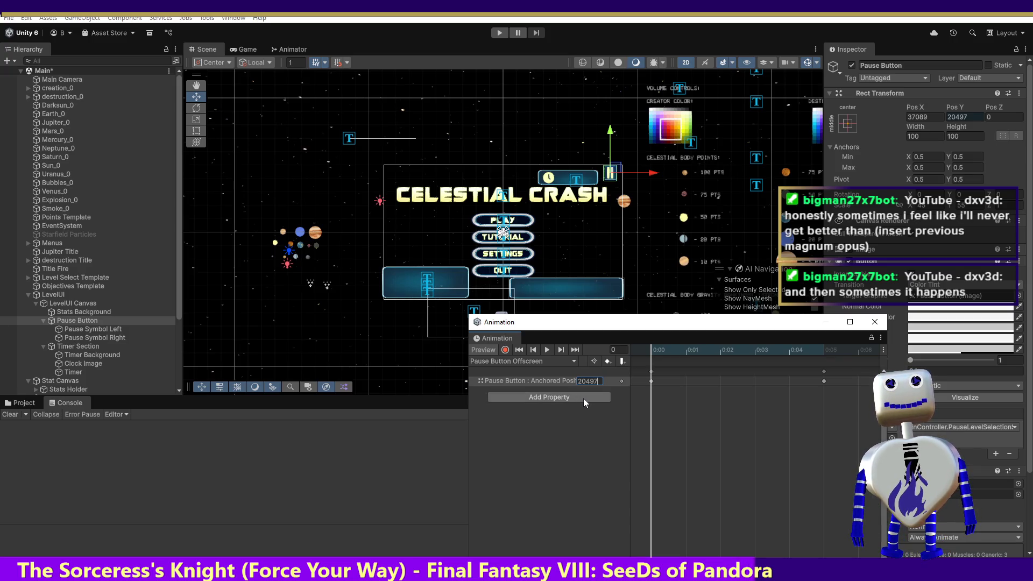
{"action": "left_click", "coordinate": [562, 350]}
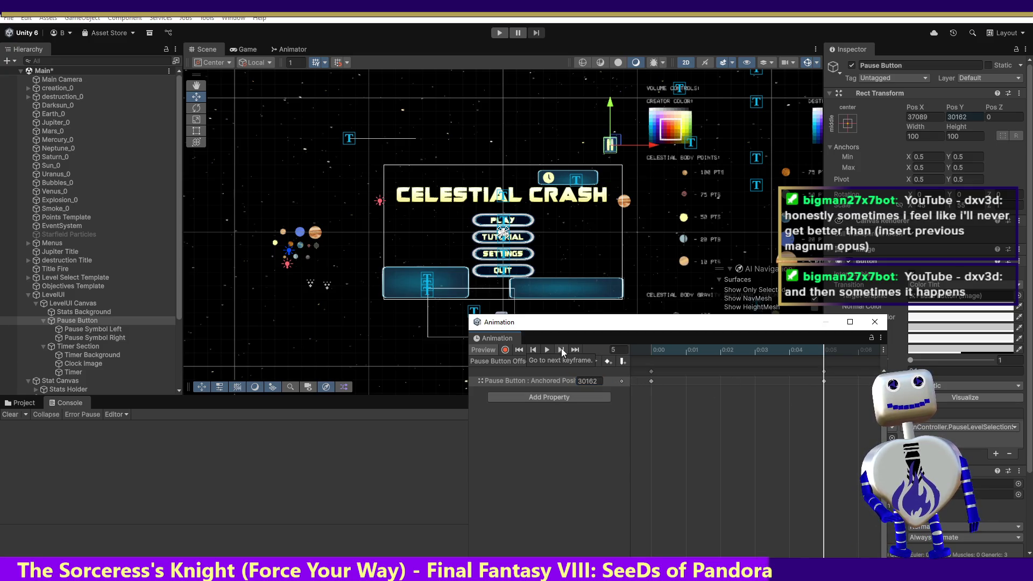
{"action": "left_click", "coordinate": [533, 350]}
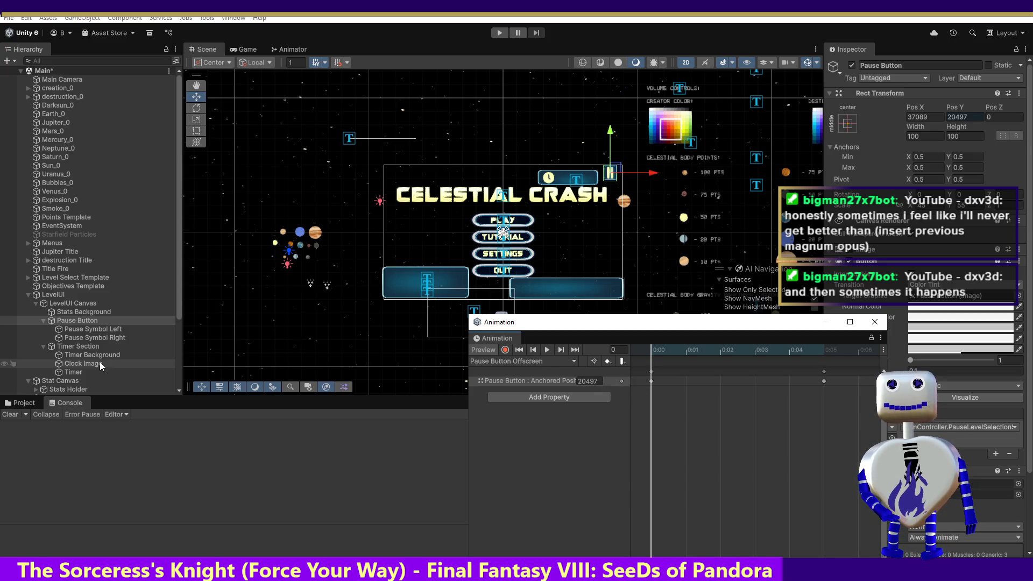
{"action": "left_click", "coordinate": [86, 354]}
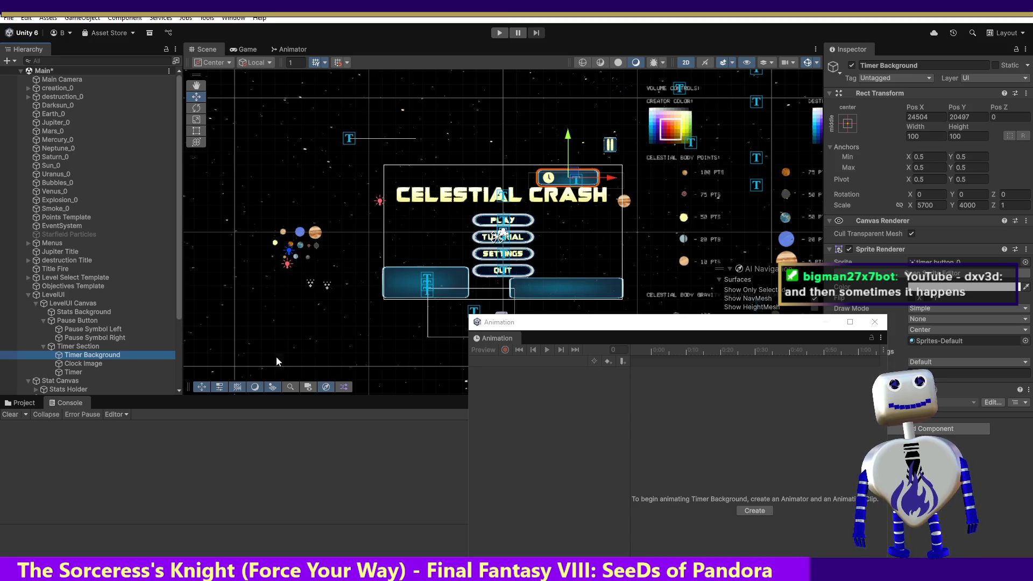
- Reselect Pause Button, view the Onscreen clip at 0:05, and switch to the Pause Button Offscreen clip
{"action": "left_click", "coordinate": [80, 320]}
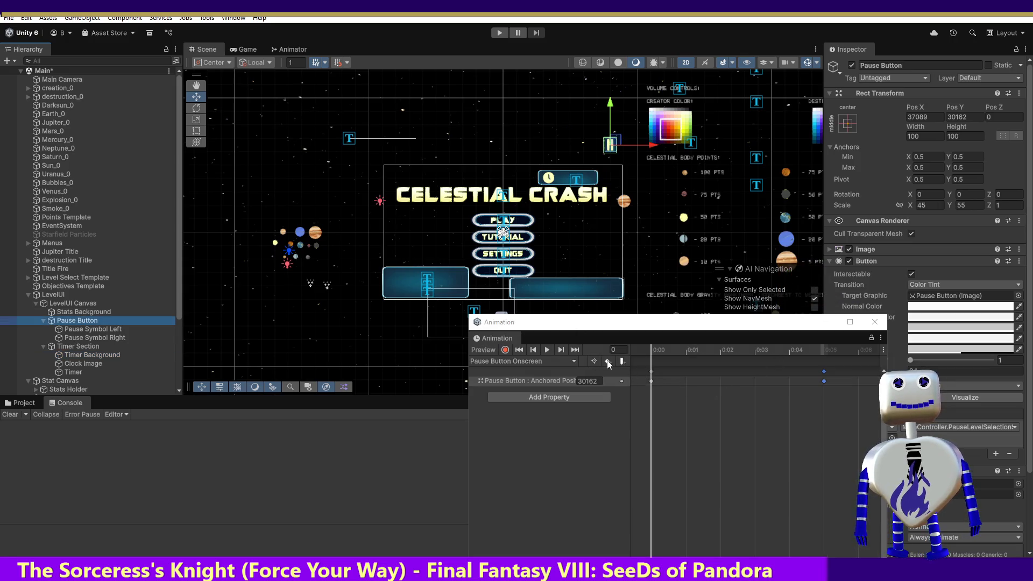
{"action": "left_click", "coordinate": [561, 350]}
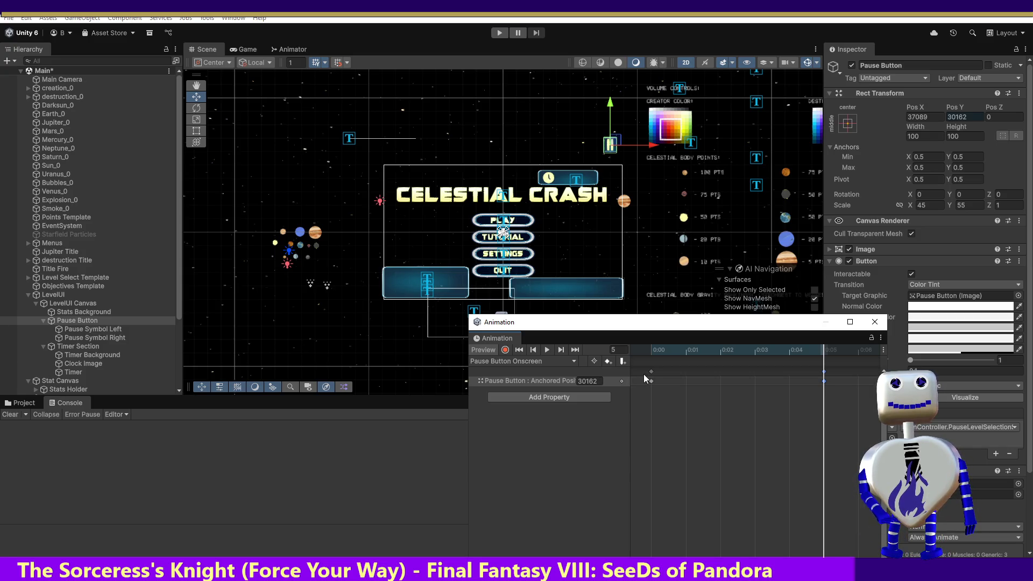
{"action": "left_click", "coordinate": [517, 361]}
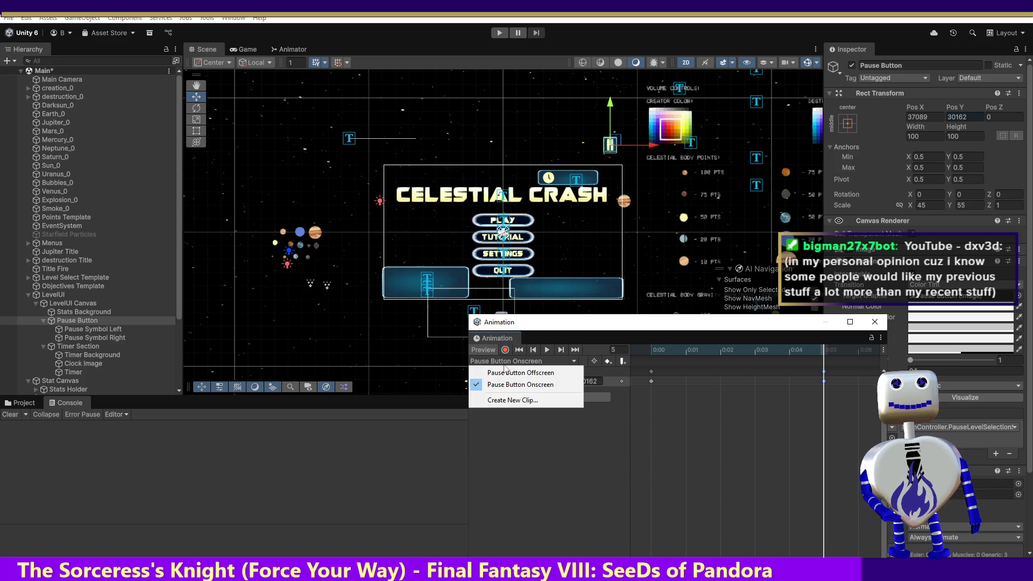
{"action": "left_click", "coordinate": [514, 373]}
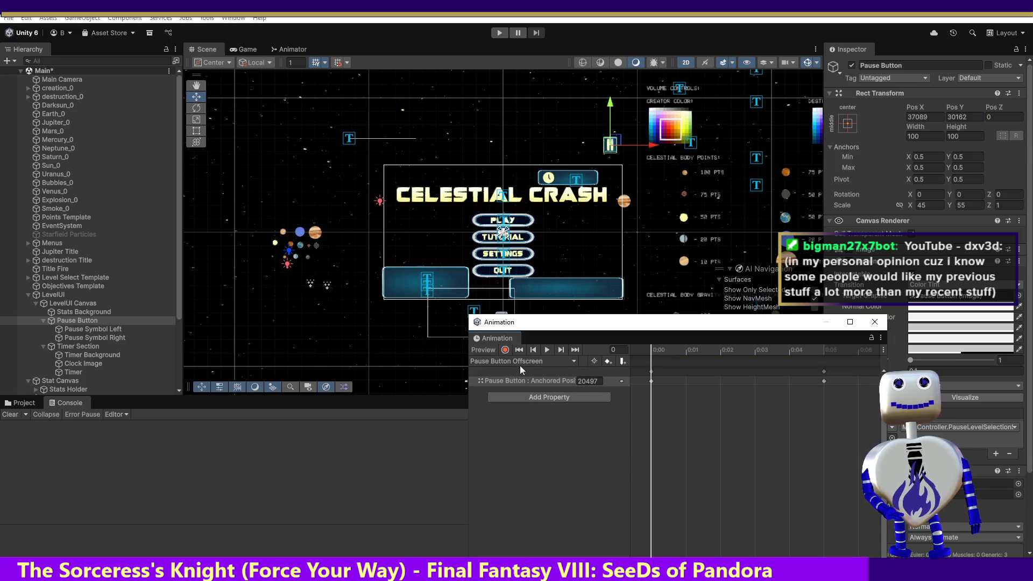
- Play the Offscreen clip preview, return to its first frame, and frame the Pause Button in the Scene view
{"action": "left_click", "coordinate": [561, 350]}
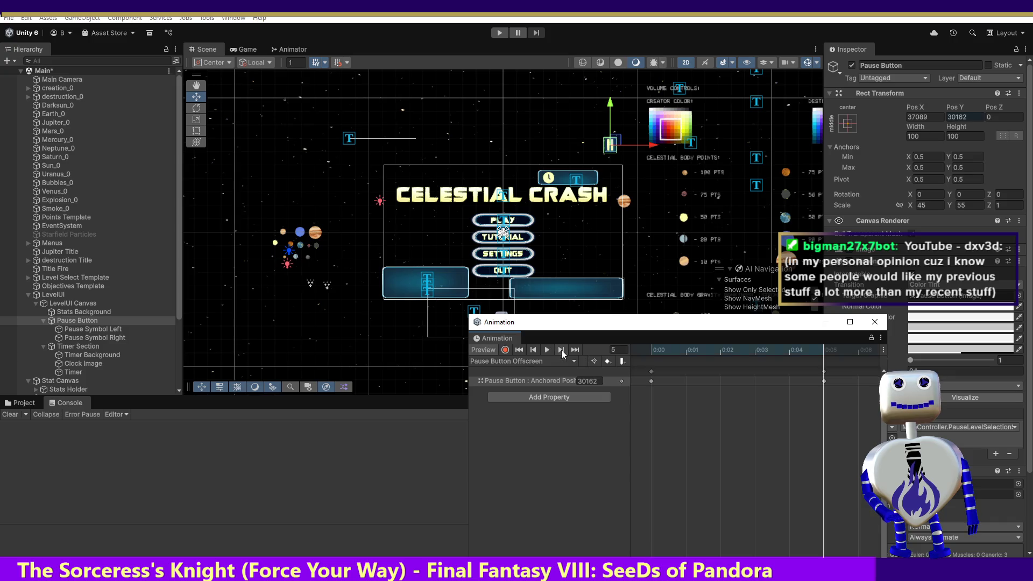
{"action": "left_click", "coordinate": [651, 381]}
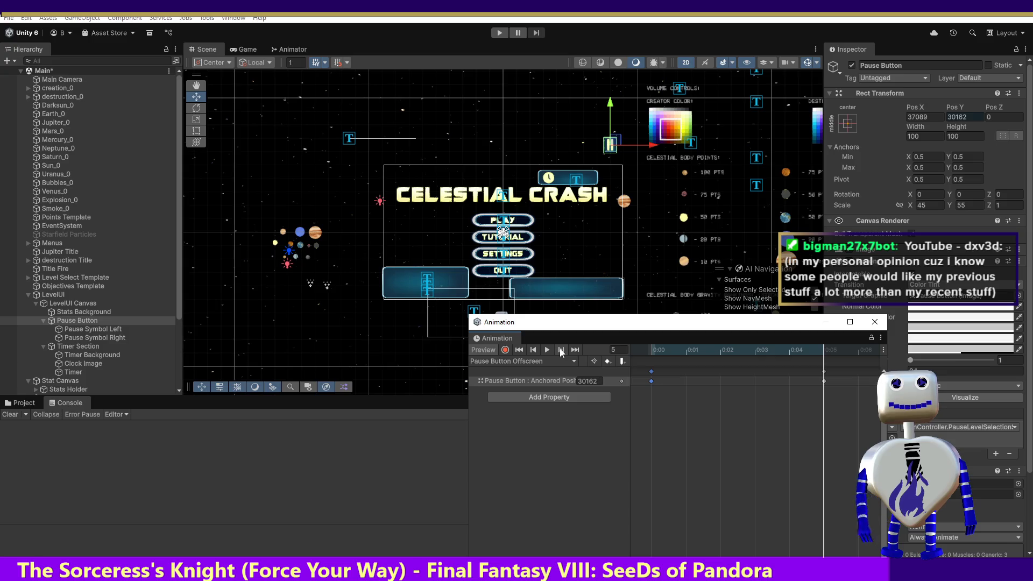
{"action": "left_click", "coordinate": [549, 351]}
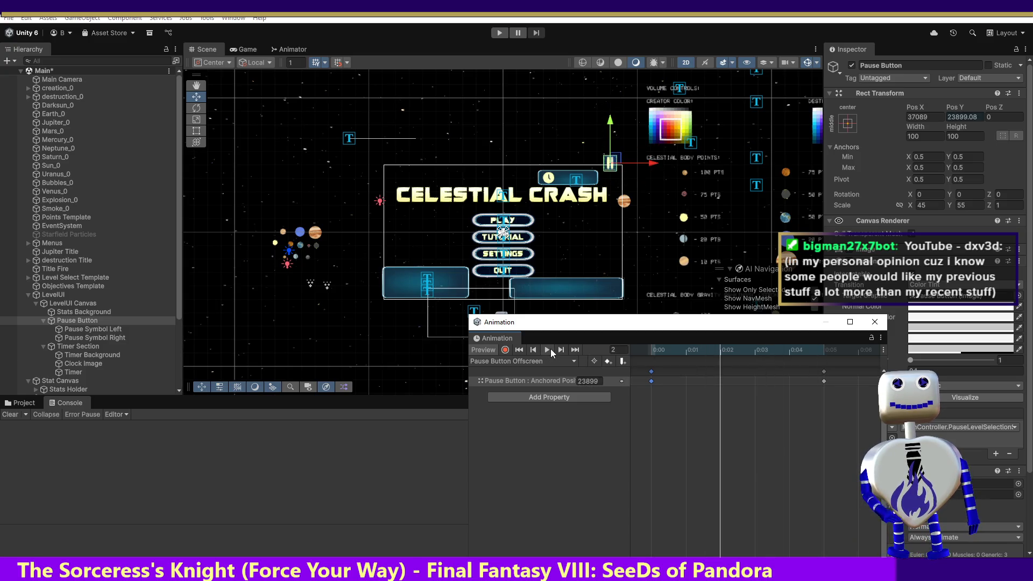
{"action": "left_click", "coordinate": [824, 381]}
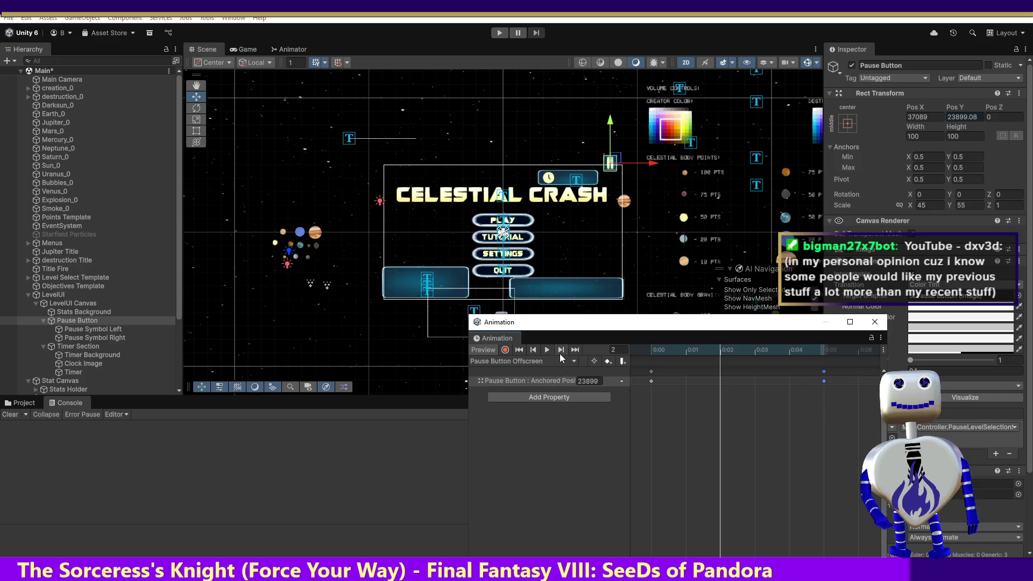
{"action": "left_click", "coordinate": [534, 350]}
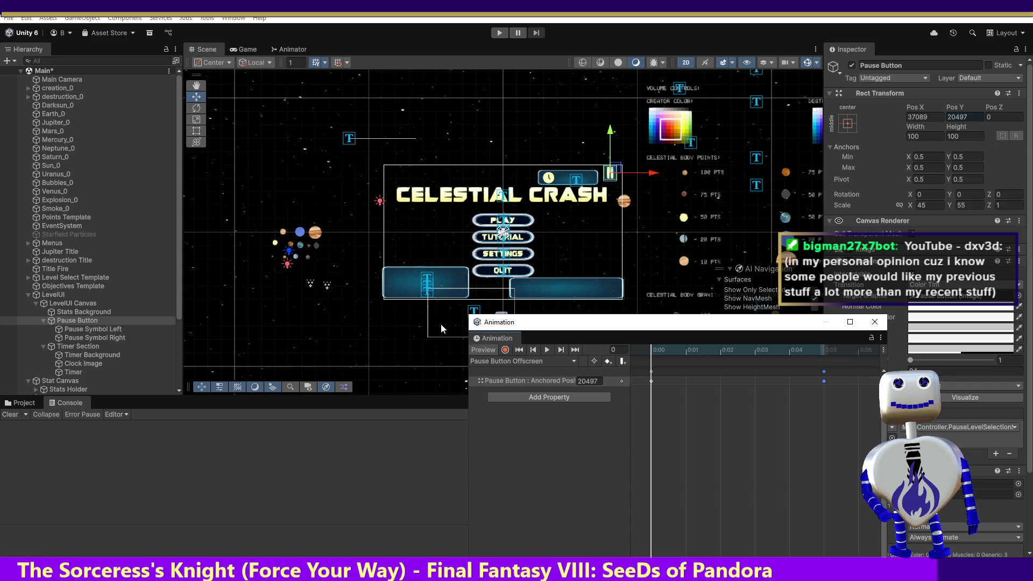
{"action": "double_click", "coordinate": [92, 321]}
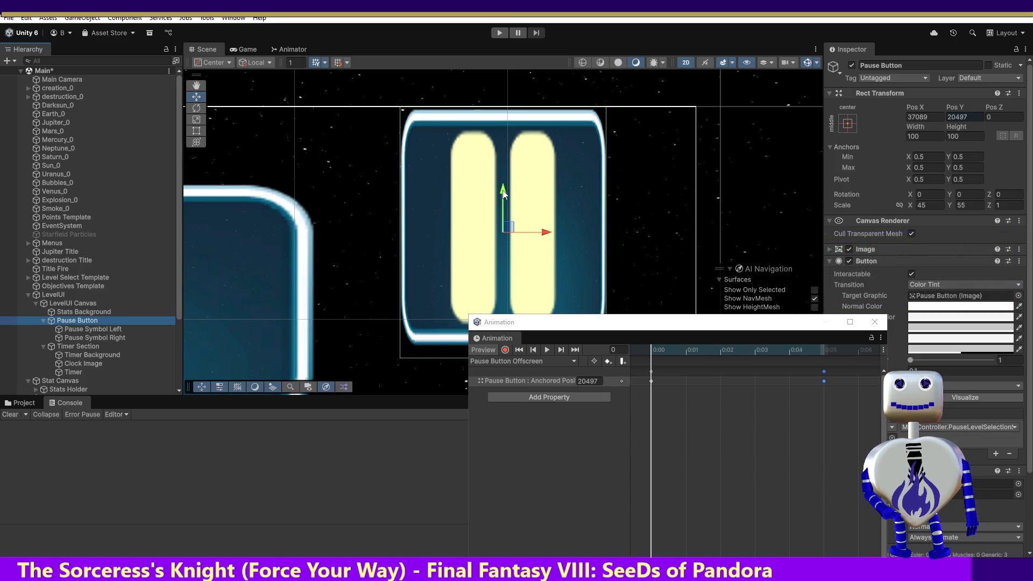
{"action": "left_click", "coordinate": [95, 354]}
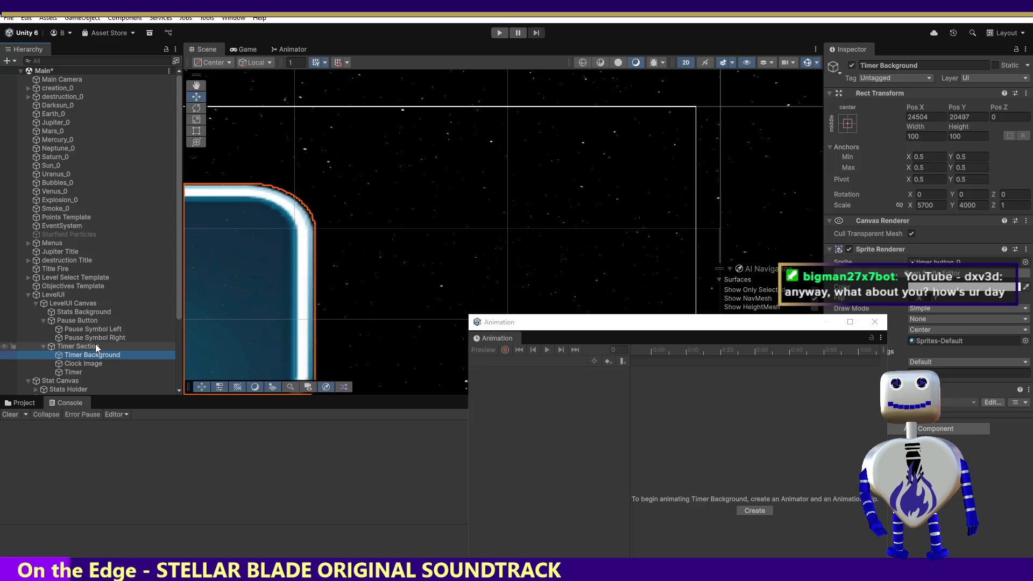
{"action": "key", "text": "Down"}
{"action": "key", "text": "Down"}
{"action": "key", "text": "Up"}
{"action": "key", "text": "Up"}
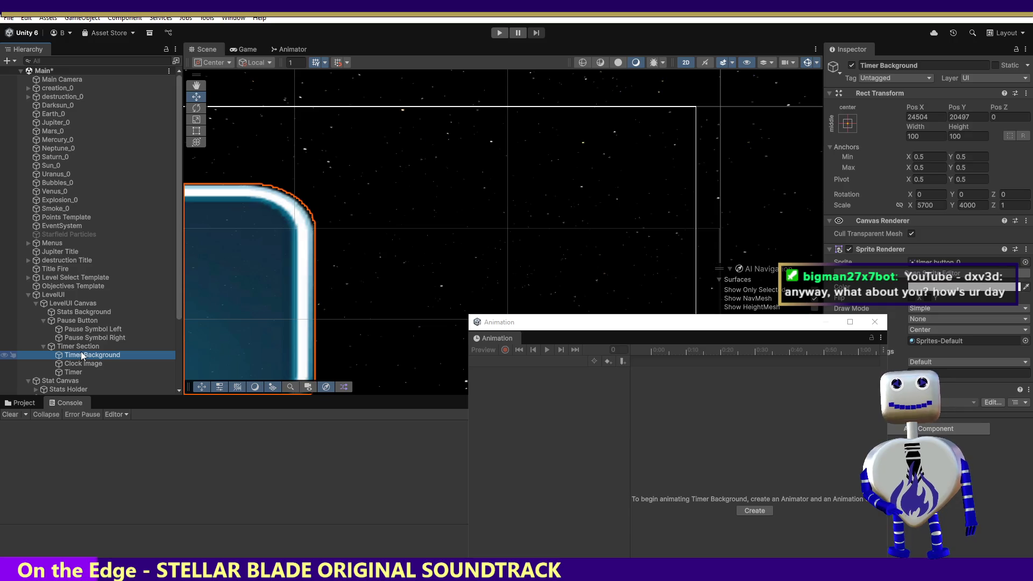
{"action": "key", "text": "Up"}
{"action": "key", "text": "Up"}
{"action": "key", "text": "Up"}
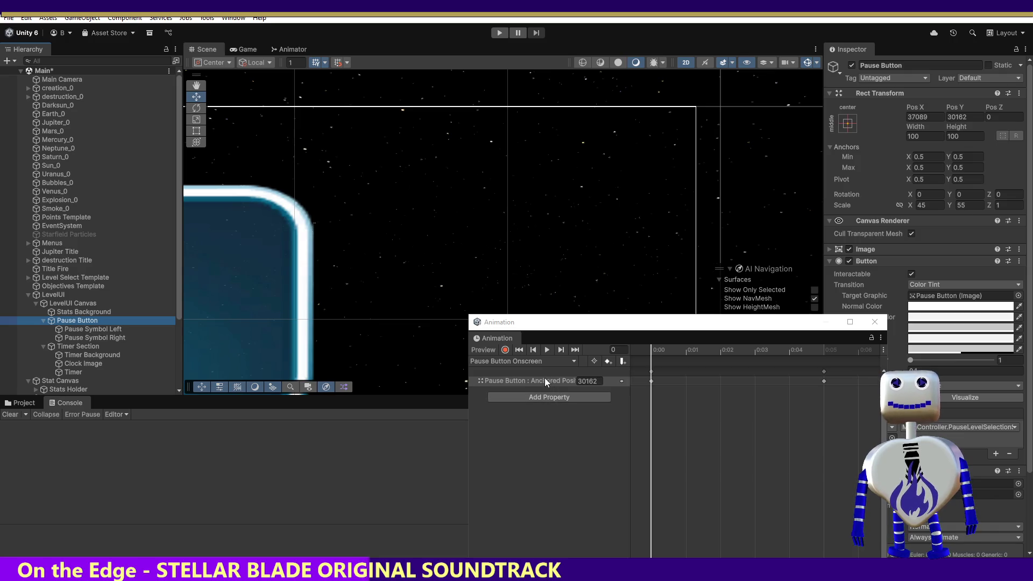
{"action": "left_click", "coordinate": [564, 351]}
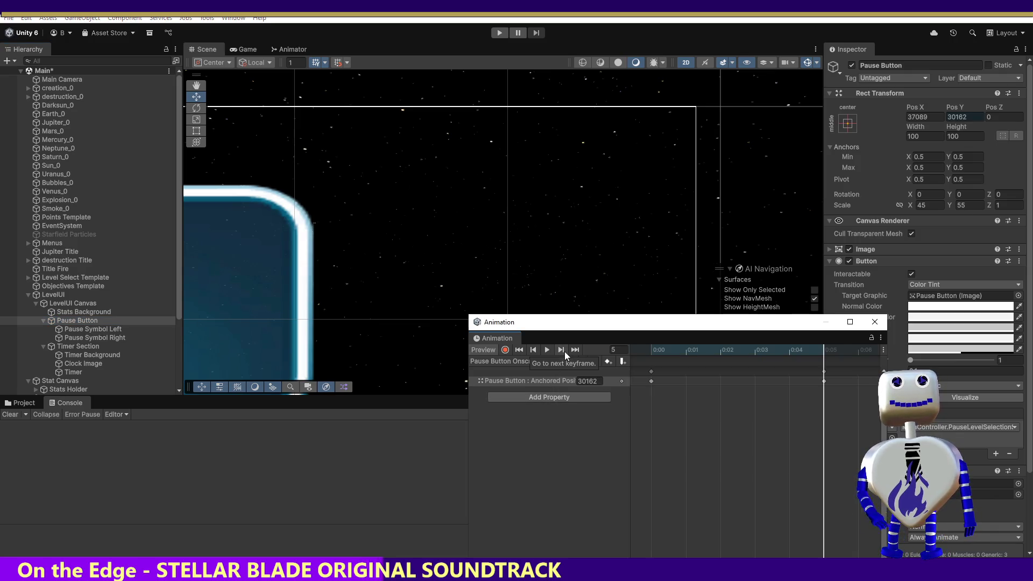
{"action": "left_click", "coordinate": [532, 350]}
{"action": "left_click", "coordinate": [575, 351]}
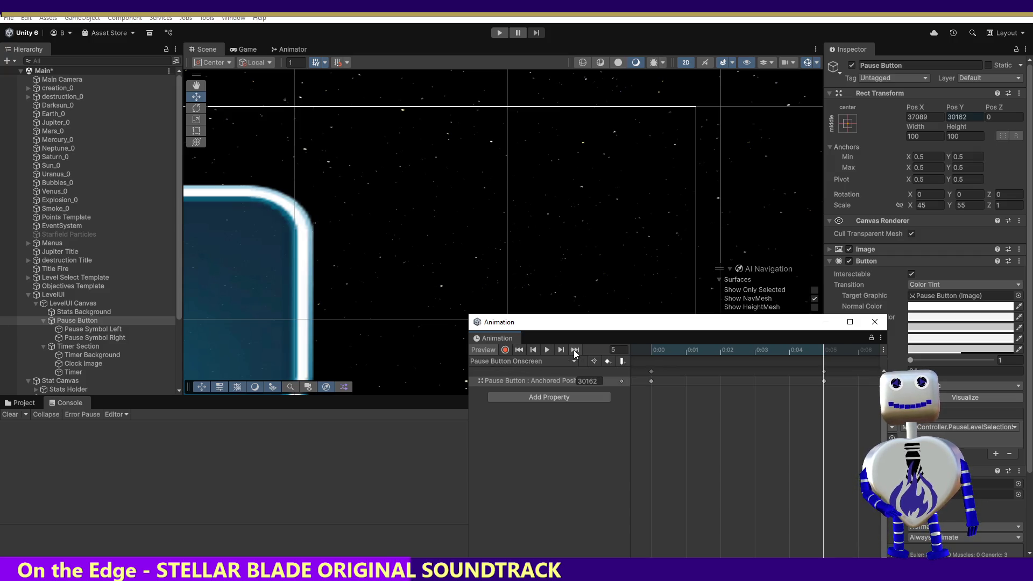
{"action": "left_click", "coordinate": [519, 362]}
{"action": "left_click", "coordinate": [531, 373]}
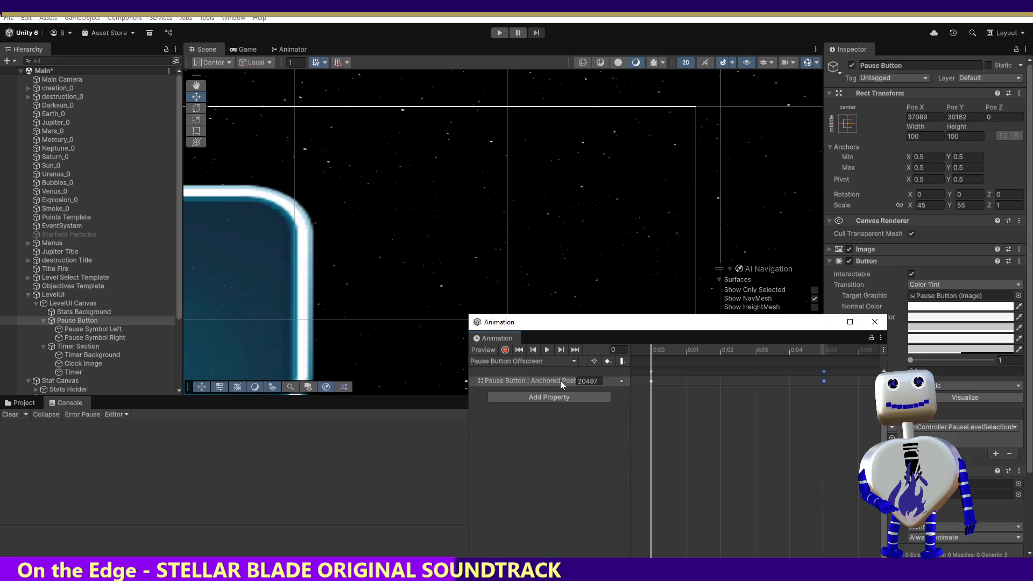
- Select the Offscreen clip's 0:00 and 0:05 keyframes and show the Pause Button's first-frame pose
{"action": "left_click", "coordinate": [651, 381]}
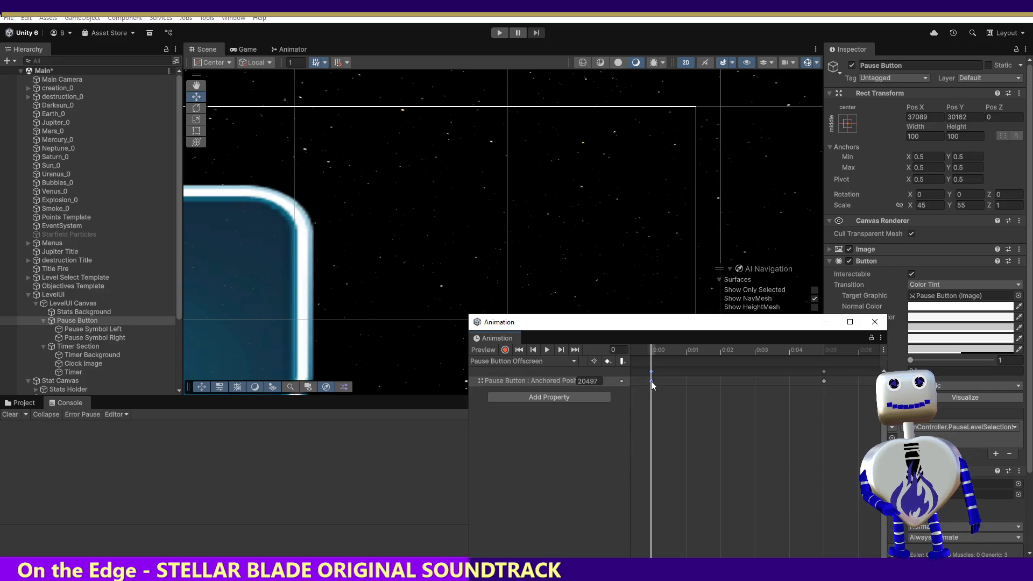
{"action": "left_click", "coordinate": [824, 379]}
{"action": "left_click", "coordinate": [560, 350]}
{"action": "left_click", "coordinate": [534, 350]}
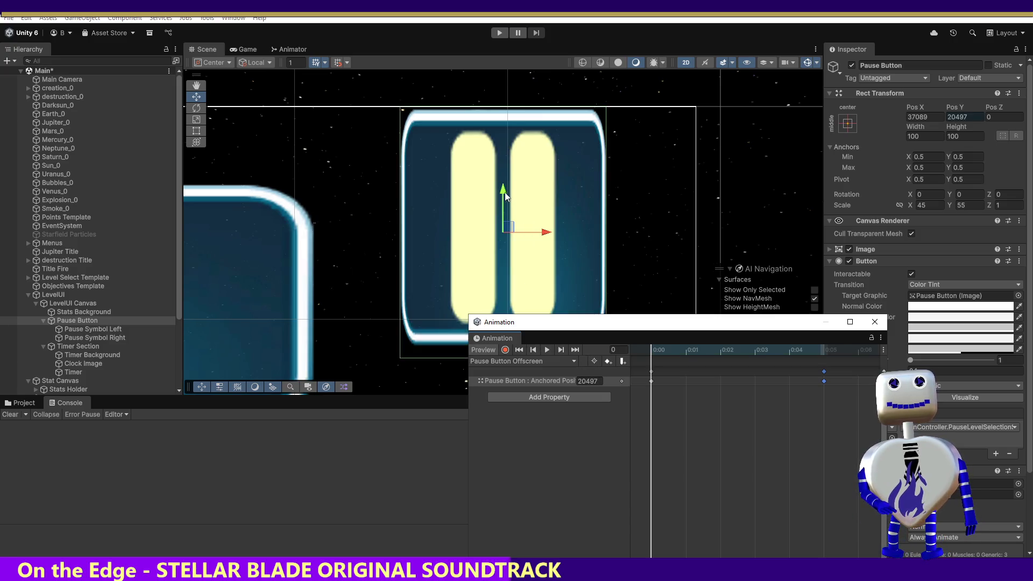
- Try dragging the Pause Button lower, undo it, re-preview both keyframes, and switch on recording
{"action": "left_click_drag", "start_coordinate": [505, 193], "coordinate": [501, 273]}
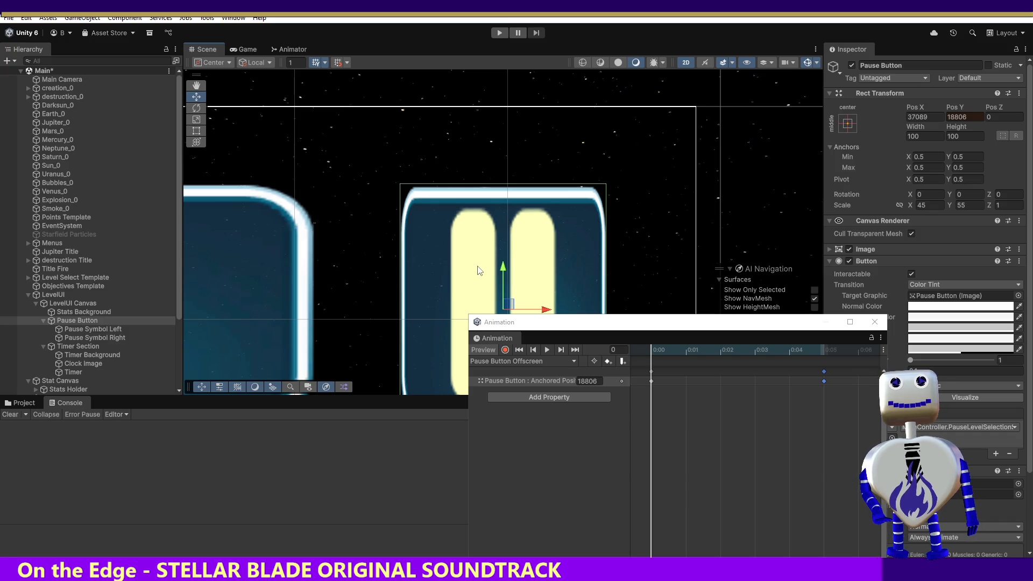
{"action": "left_click_drag", "start_coordinate": [504, 274], "coordinate": [506, 284]}
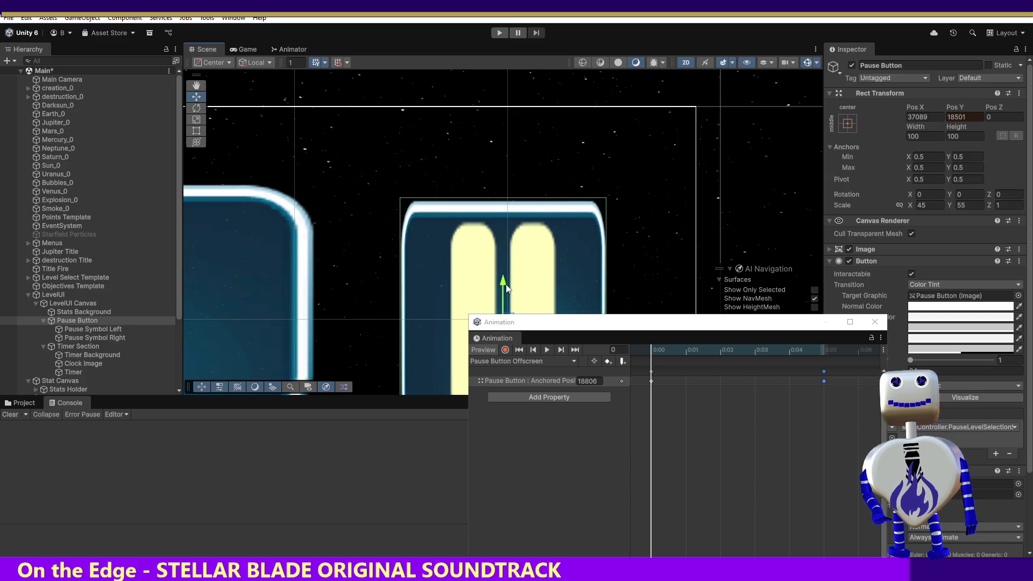
{"action": "key", "text": "ctrl+z"}
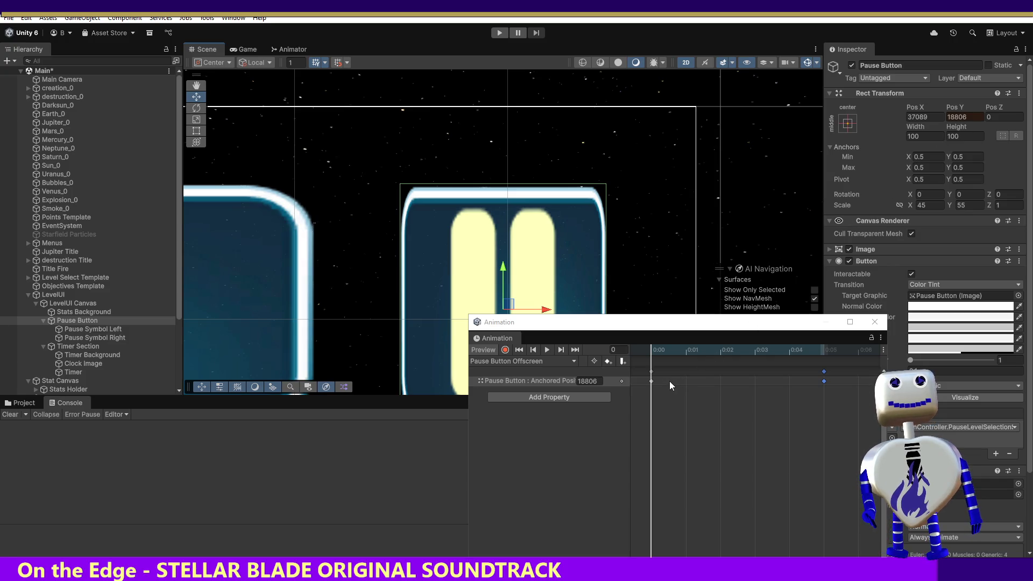
{"action": "left_click", "coordinate": [560, 350]}
{"action": "left_click", "coordinate": [533, 351]}
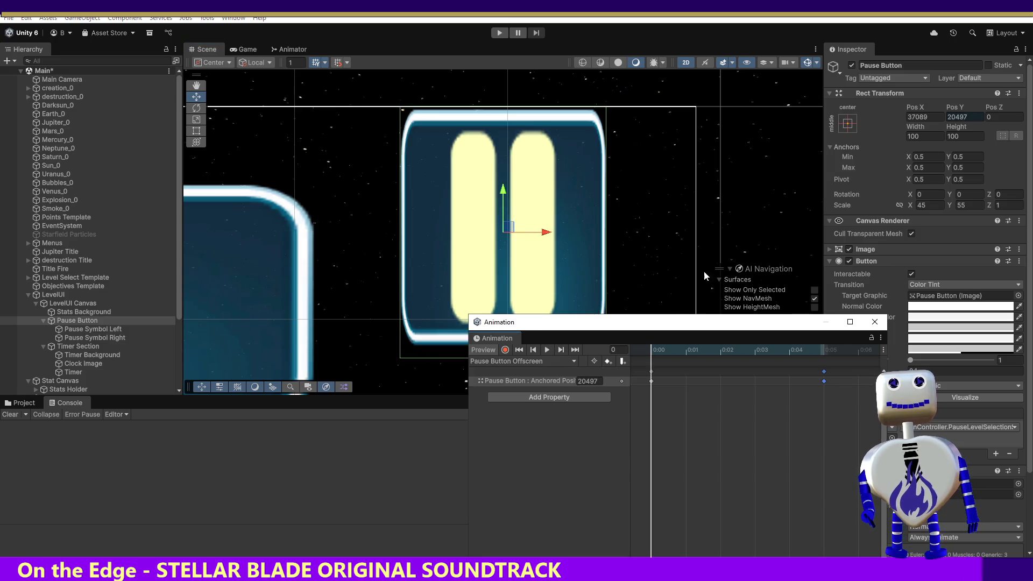
{"action": "left_click", "coordinate": [506, 351]}
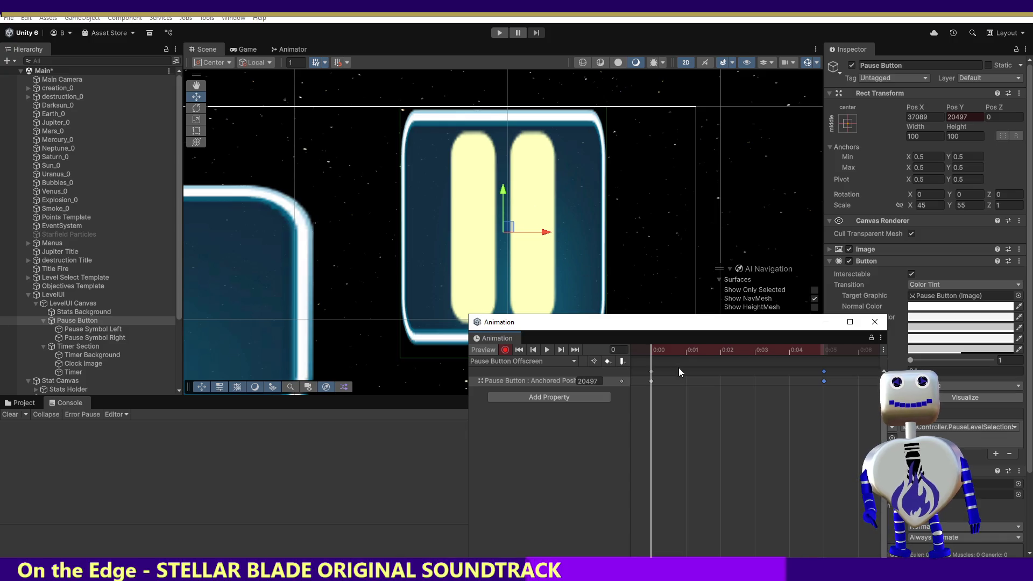
- Scrub the clip, select the 0:00 keyframes, and drag the Pause Button down to Pos Y 18747
{"action": "left_click", "coordinate": [825, 403]}
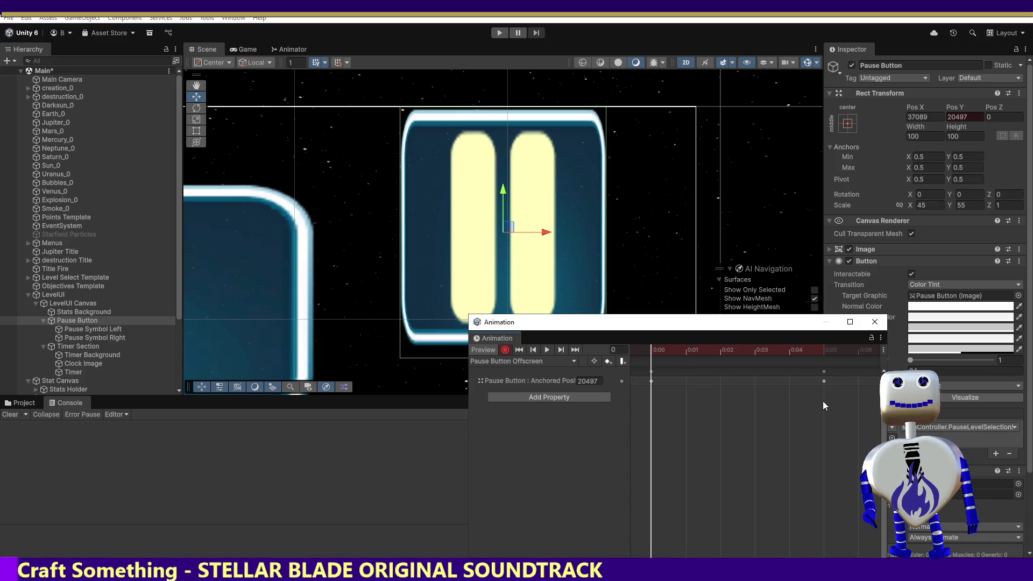
{"action": "mouse_move", "coordinate": [653, 347]}
{"action": "left_mouse_down"}
{"action": "mouse_move", "coordinate": [824, 357]}
{"action": "mouse_move", "coordinate": [658, 347]}
{"action": "left_mouse_up"}
{"action": "left_click", "coordinate": [651, 372]}
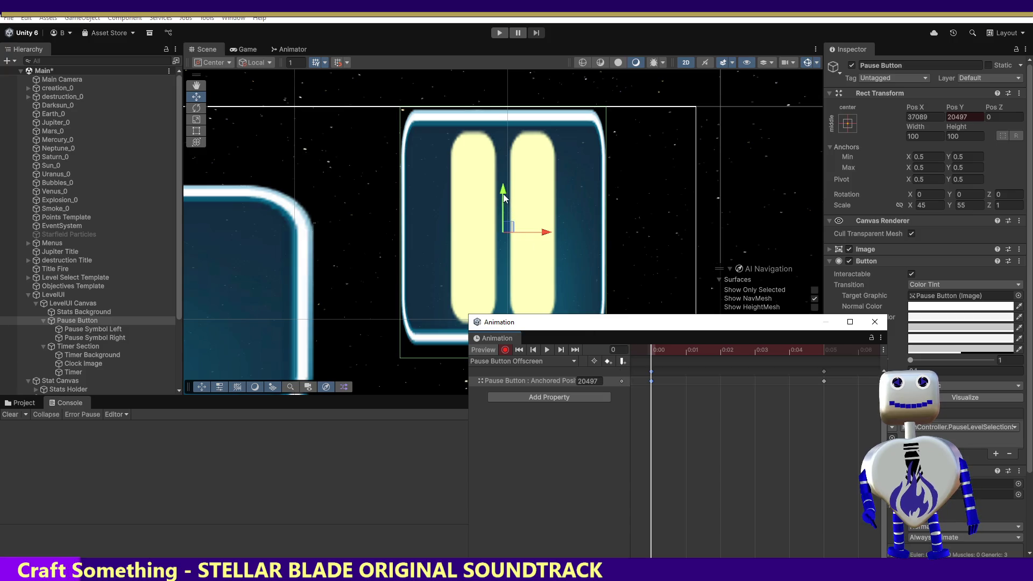
{"action": "left_click_drag", "start_coordinate": [503, 198], "coordinate": [499, 270]}
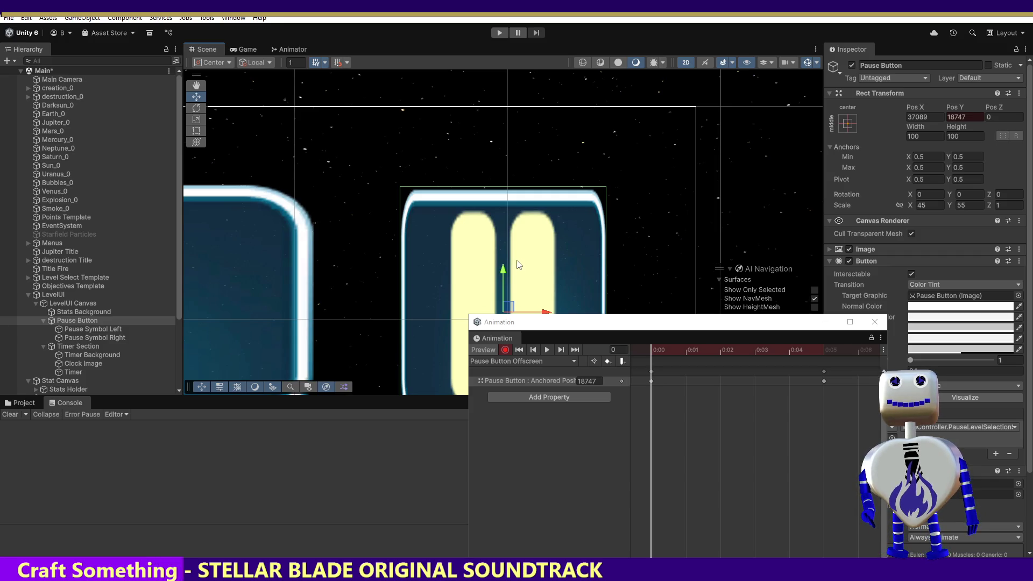
- Stop recording, preview the last and first keyframes, and frame the LevelUI Canvas
{"action": "left_click", "coordinate": [505, 350]}
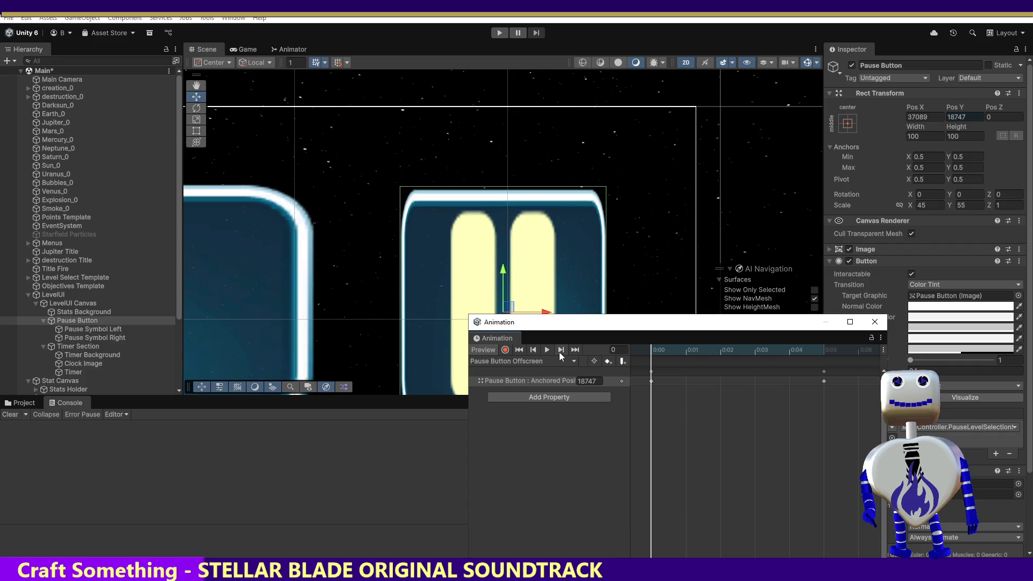
{"action": "left_click", "coordinate": [561, 350]}
{"action": "left_click", "coordinate": [519, 350]}
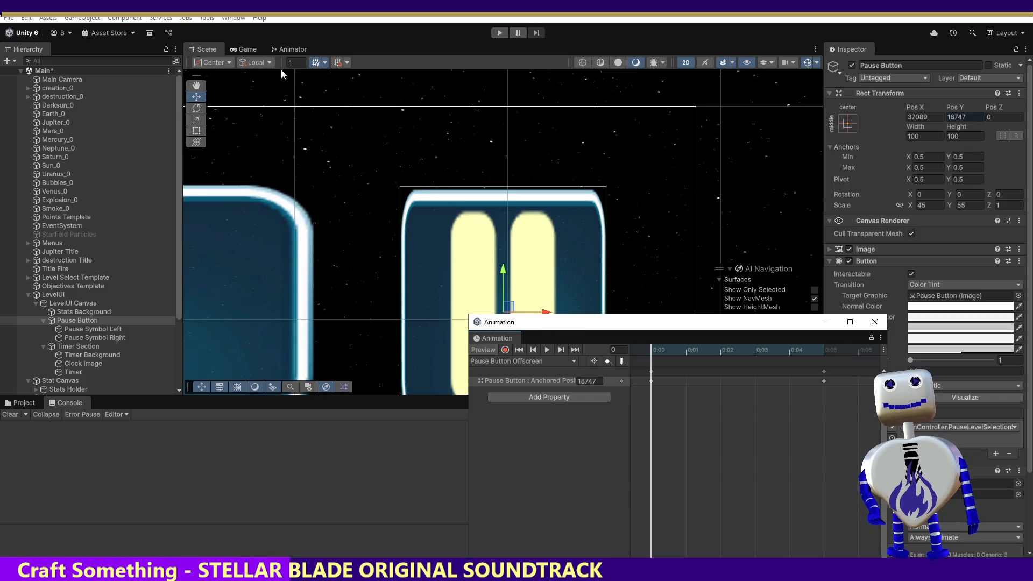
{"action": "double_click", "coordinate": [70, 303]}
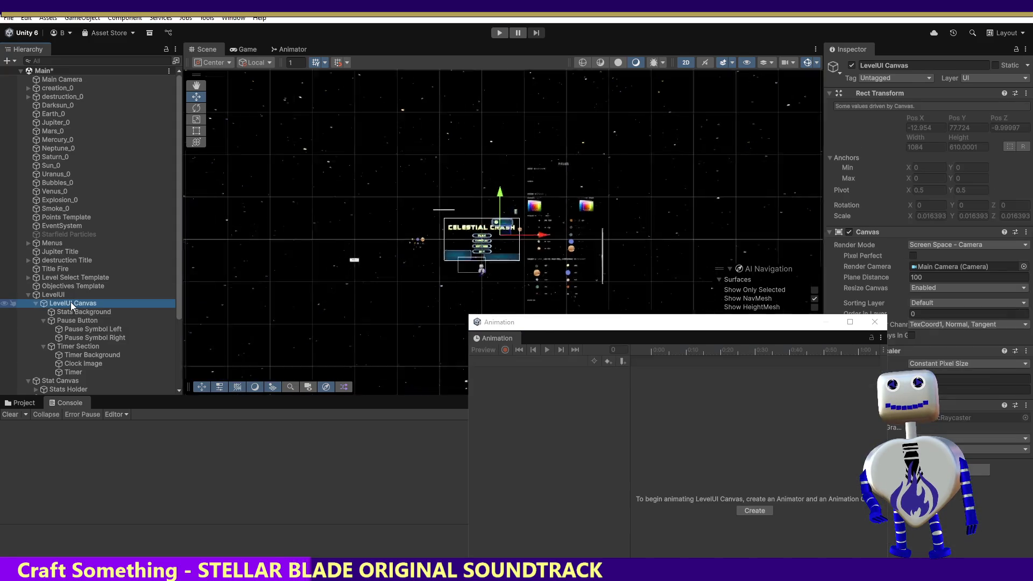
- Frame the Main Camera, reselect Pause Button, and preview the Offscreen clip's last and first keyframes
{"action": "double_click", "coordinate": [57, 79]}
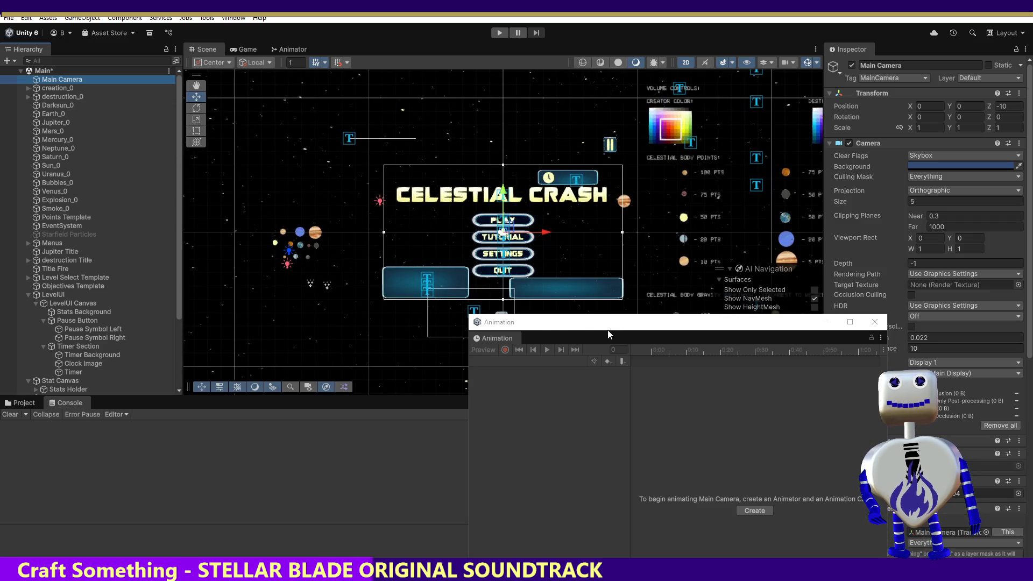
{"action": "left_click", "coordinate": [569, 349]}
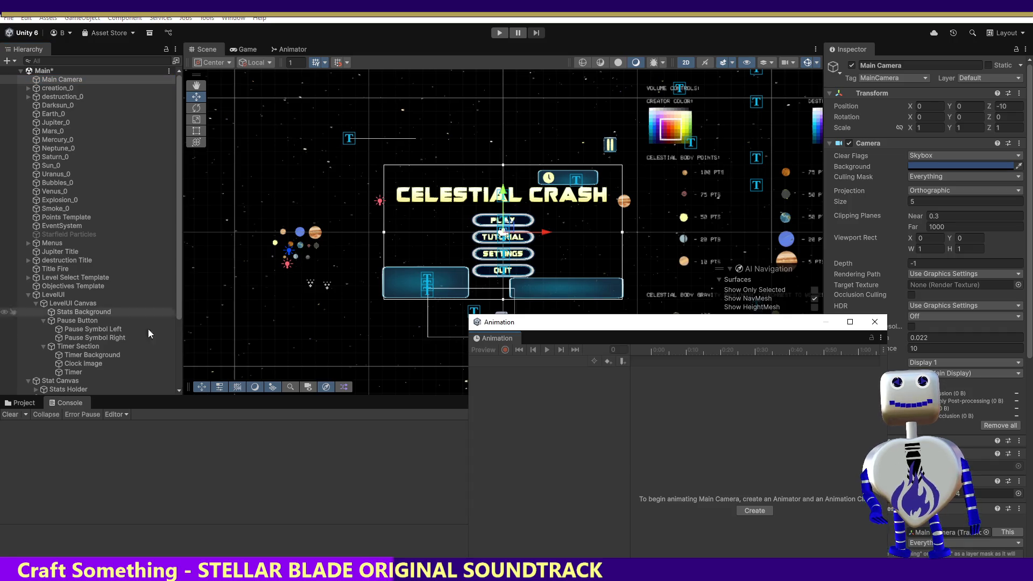
{"action": "left_click", "coordinate": [88, 319]}
{"action": "left_click", "coordinate": [575, 349]}
{"action": "left_click", "coordinate": [520, 349]}
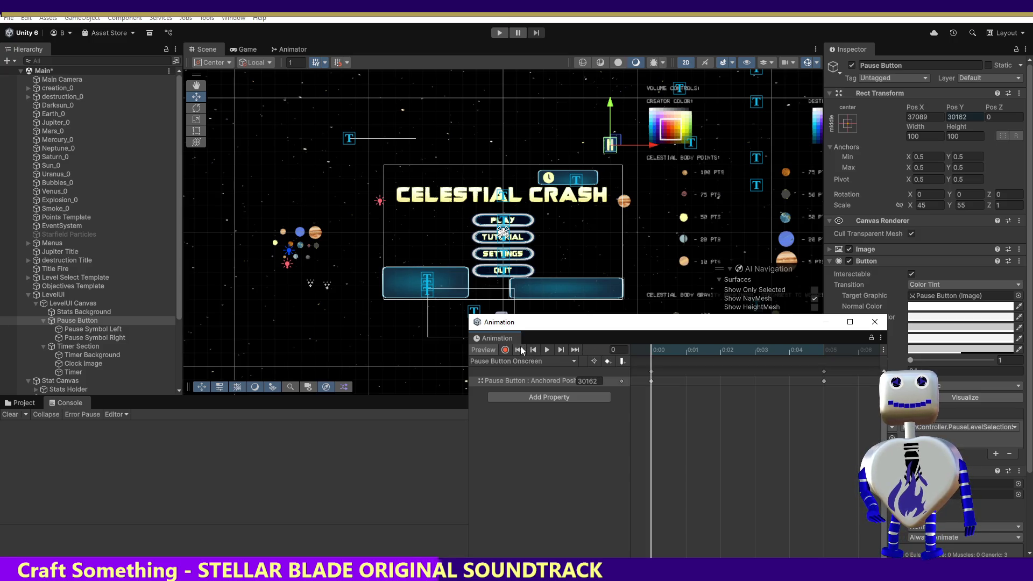
{"action": "left_click", "coordinate": [554, 362]}
{"action": "left_click", "coordinate": [545, 371]}
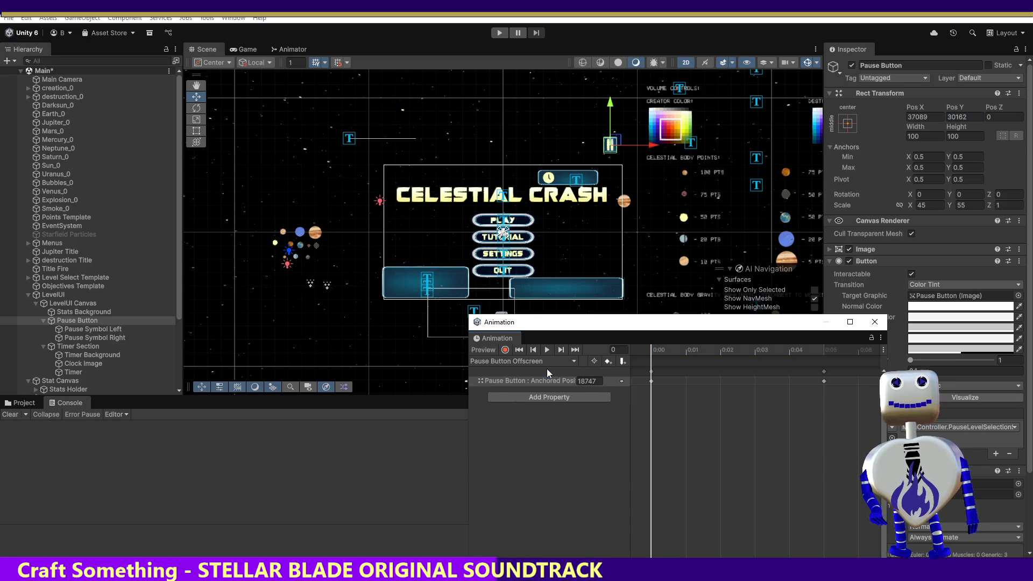
{"action": "left_click", "coordinate": [562, 350]}
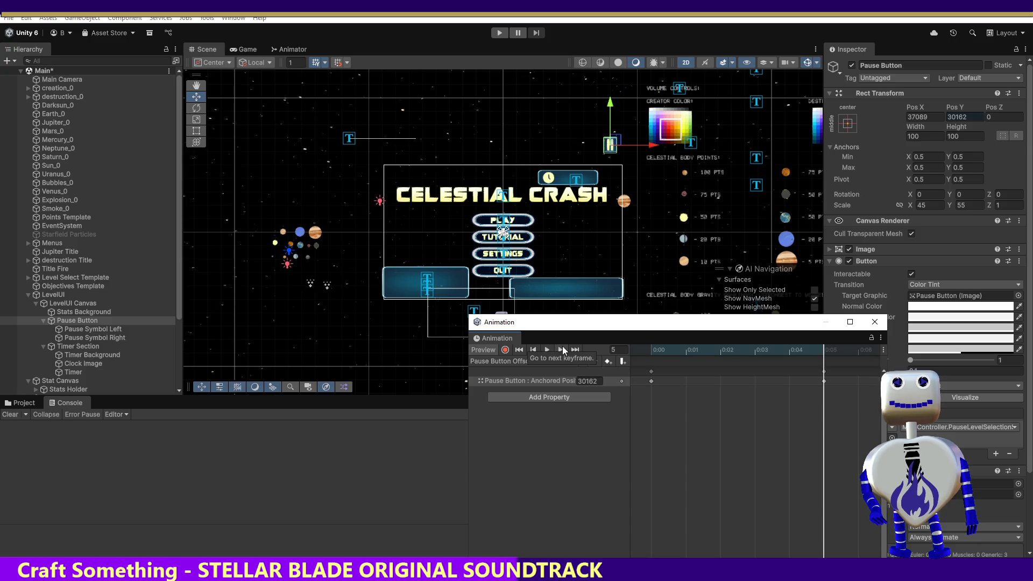
{"action": "left_click", "coordinate": [520, 350]}
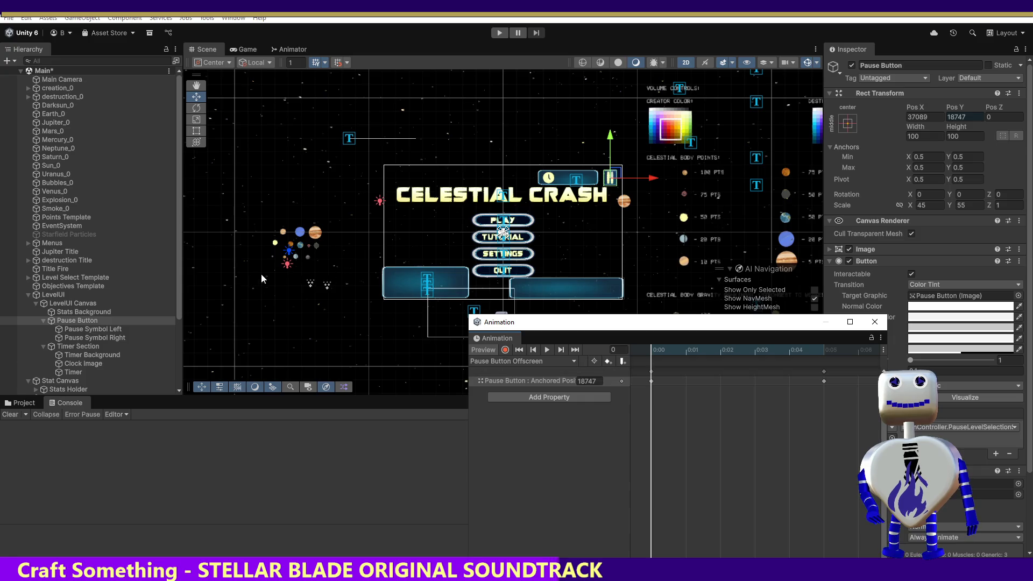
- Frame Stats Background, Pause Button, Timer Section and Main Camera in turn, ending on Pause Button
{"action": "double_click", "coordinate": [70, 312]}
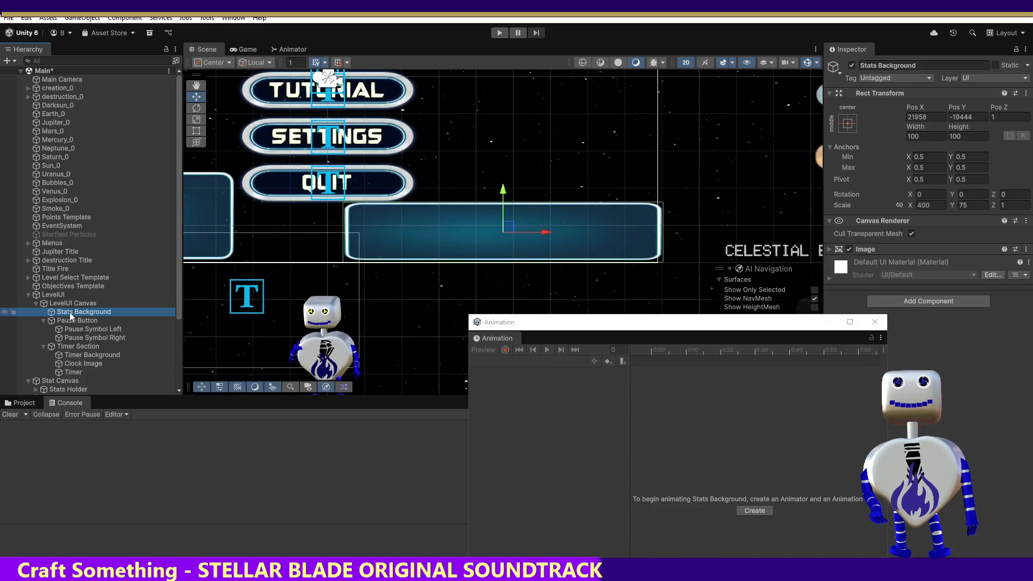
{"action": "double_click", "coordinate": [68, 320]}
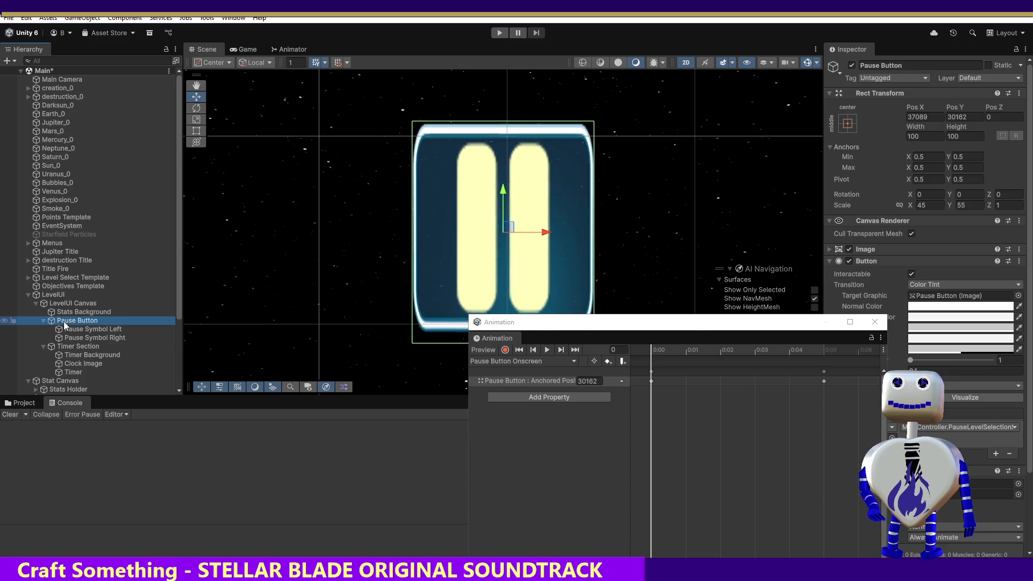
{"action": "double_click", "coordinate": [70, 347]}
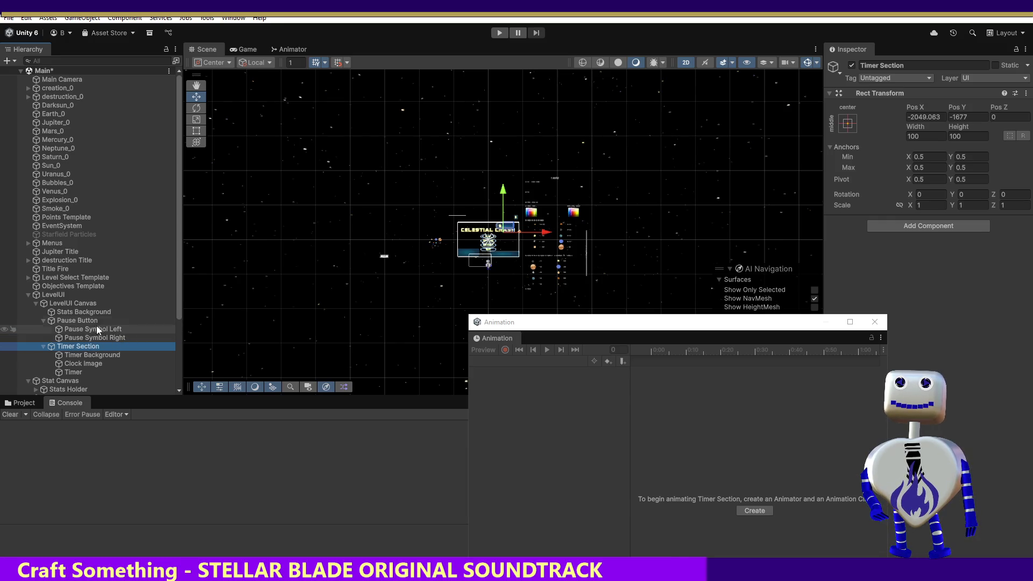
{"action": "double_click", "coordinate": [83, 322]}
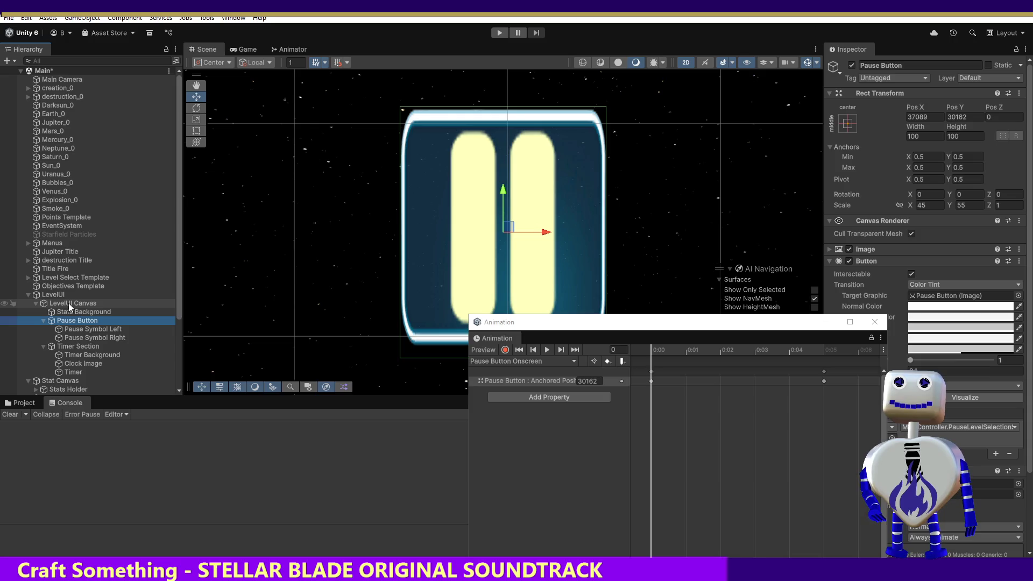
{"action": "left_click", "coordinate": [60, 81]}
{"action": "double_click", "coordinate": [60, 83]}
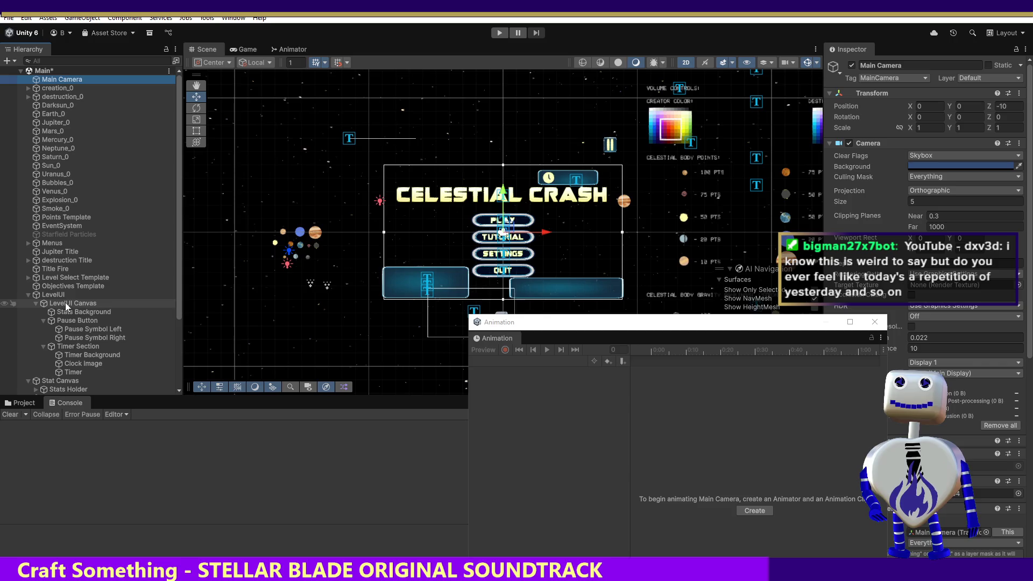
{"action": "double_click", "coordinate": [67, 320]}
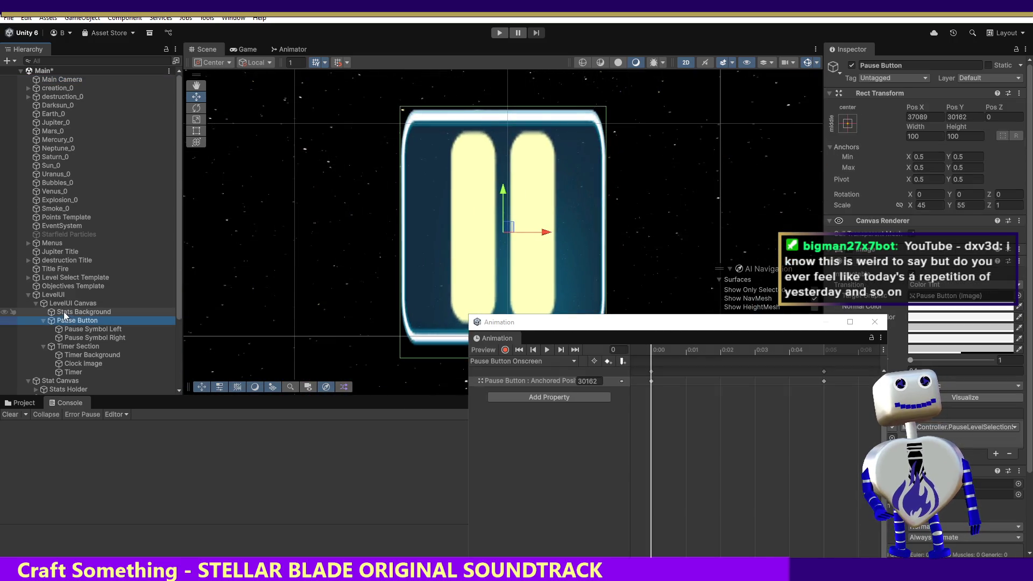
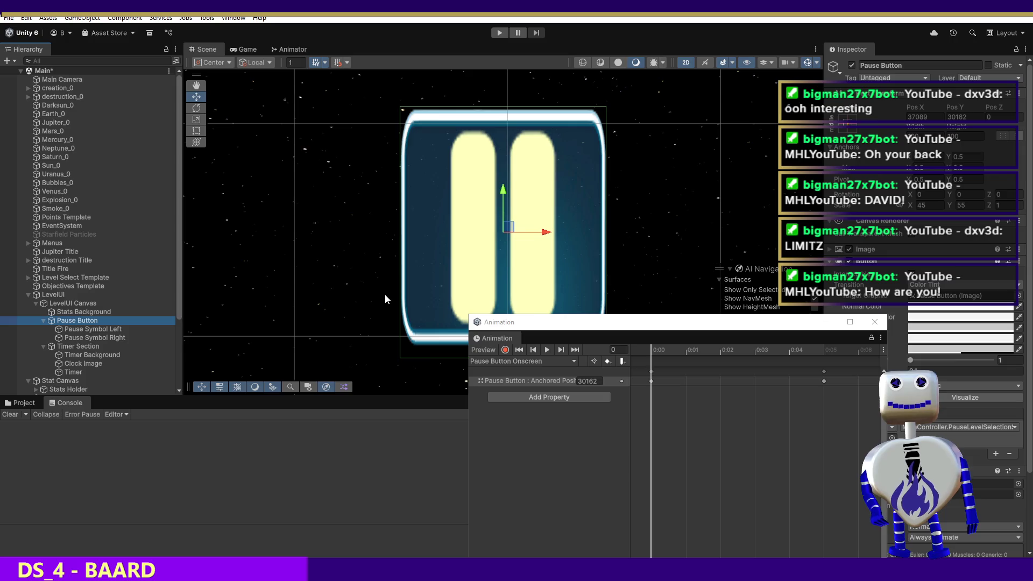
- Frame the Pause Button in the Scene view
{"action": "double_click", "coordinate": [63, 321]}
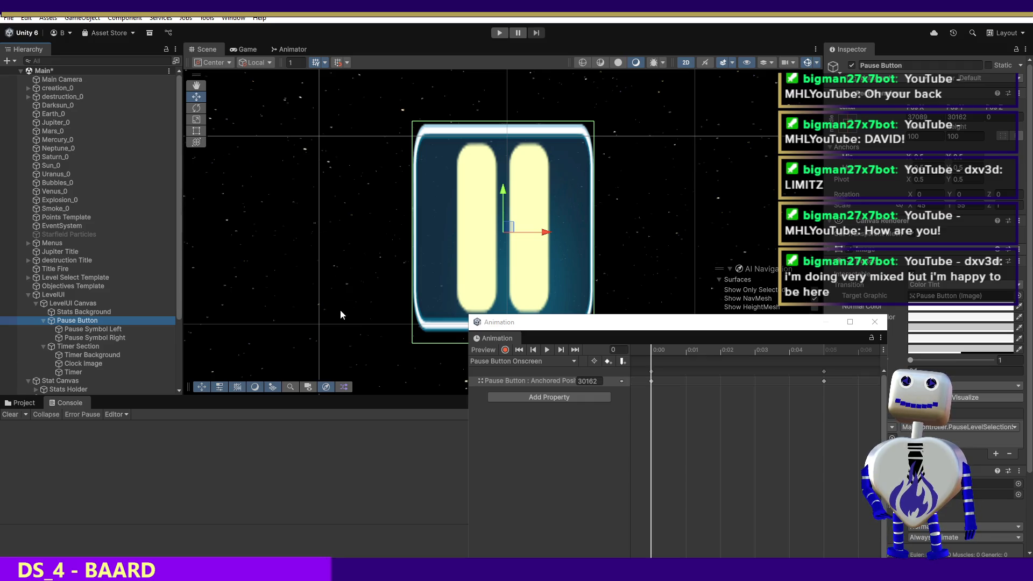
{"action": "left_click", "coordinate": [290, 386]}
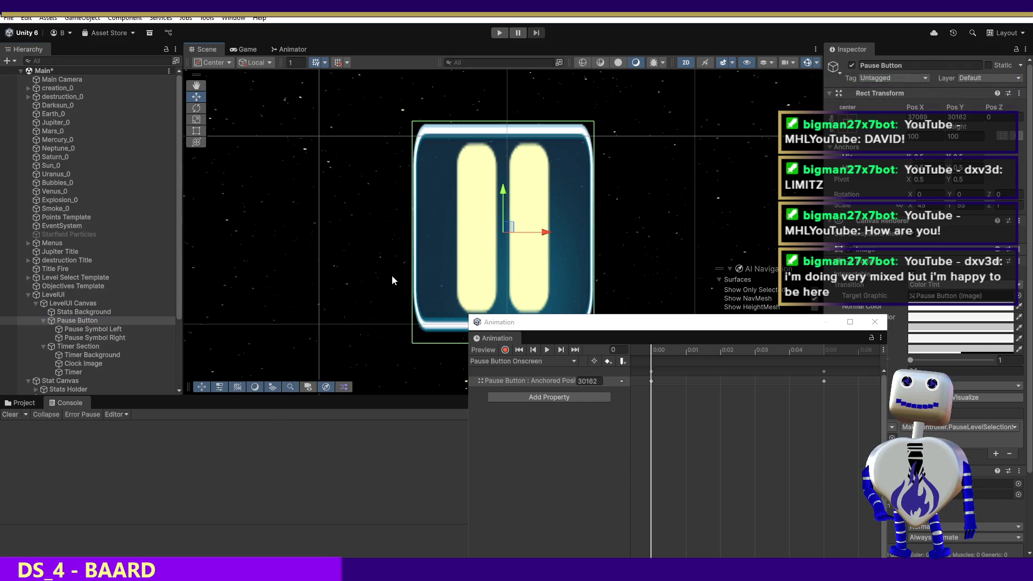
{"action": "left_click", "coordinate": [284, 385]}
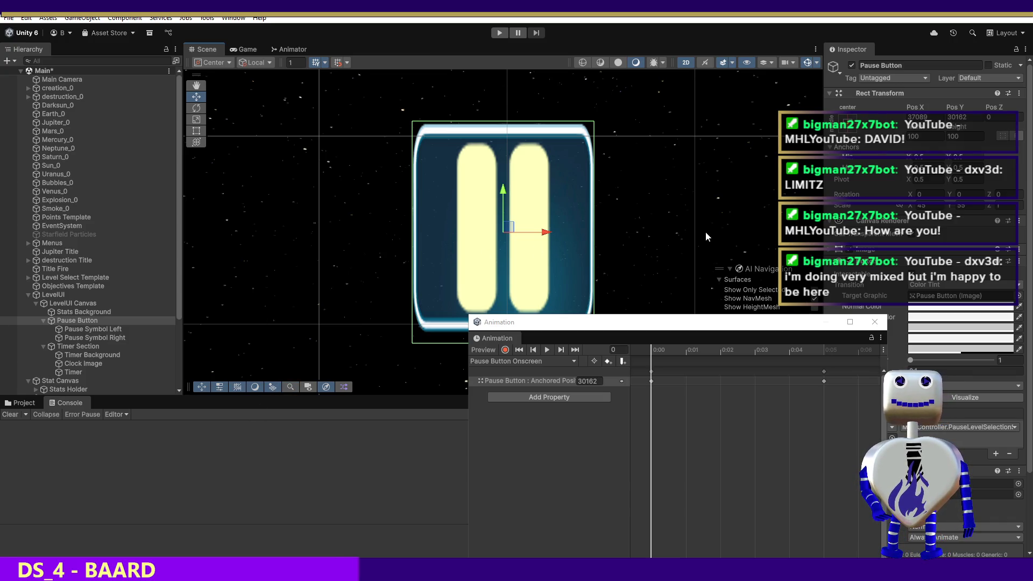
- Load the Pause Button Offscreen clip and check its starting Anchored Position of 18747
{"action": "left_click", "coordinate": [512, 363]}
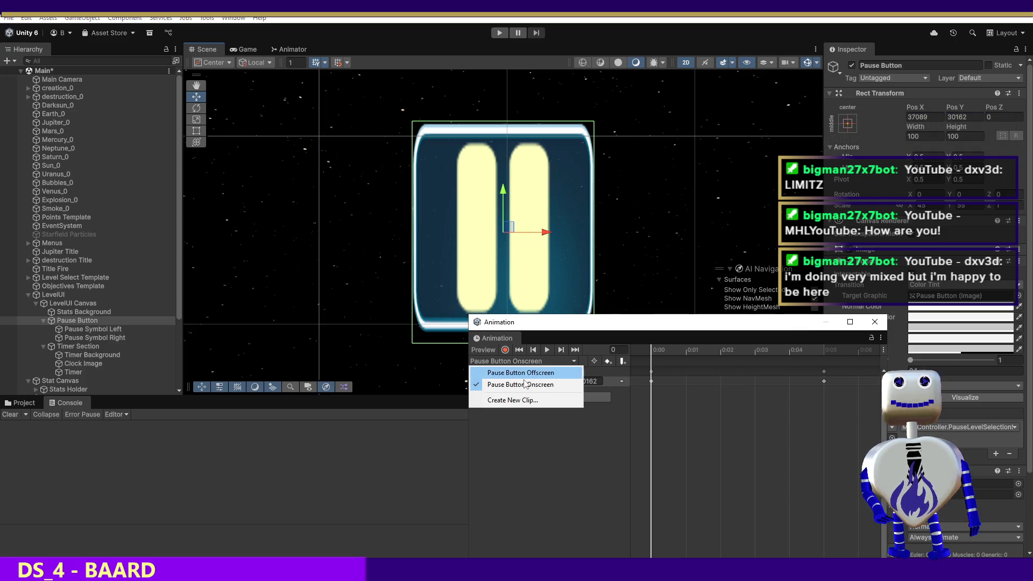
{"action": "left_click", "coordinate": [519, 371]}
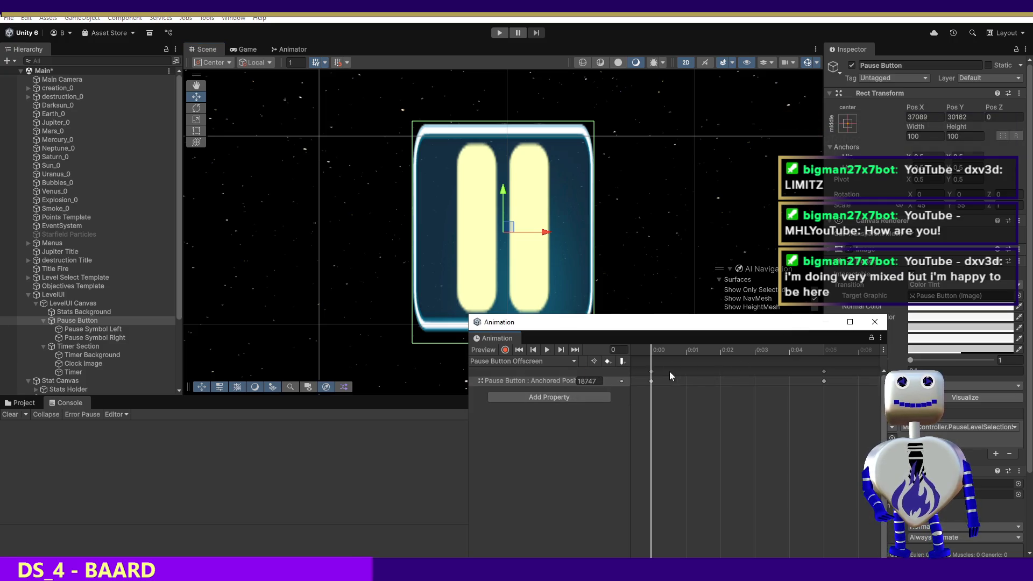
{"action": "left_click", "coordinate": [651, 381]}
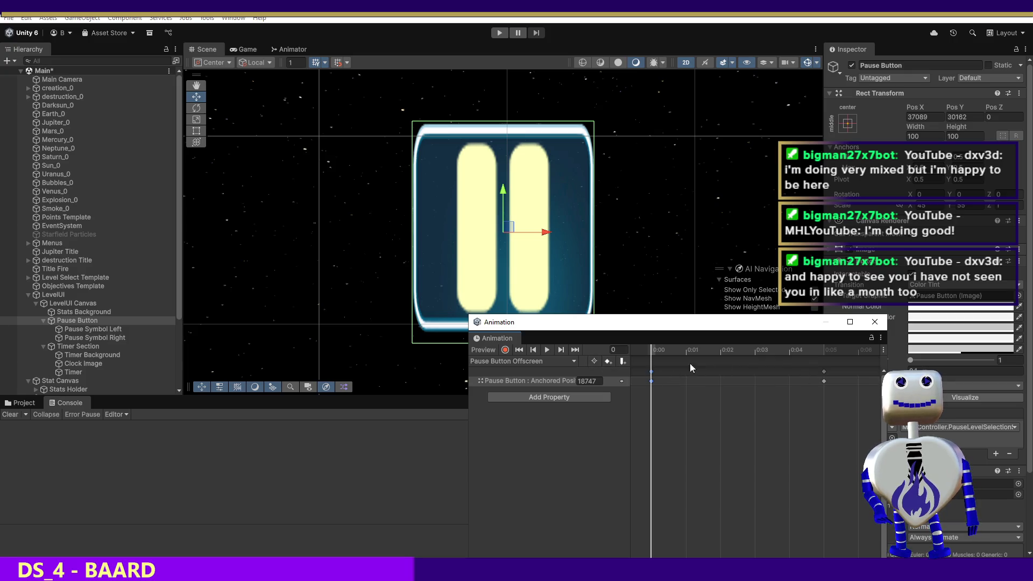
{"action": "left_click", "coordinate": [735, 349]}
- Reset the playhead to frame 0 and load the Pause Button Onscreen clip, starting at 30162
{"action": "mouse_move", "coordinate": [737, 349]}
{"action": "left_mouse_down"}
{"action": "mouse_move", "coordinate": [810, 350]}
{"action": "mouse_move", "coordinate": [630, 348]}
{"action": "left_mouse_up"}
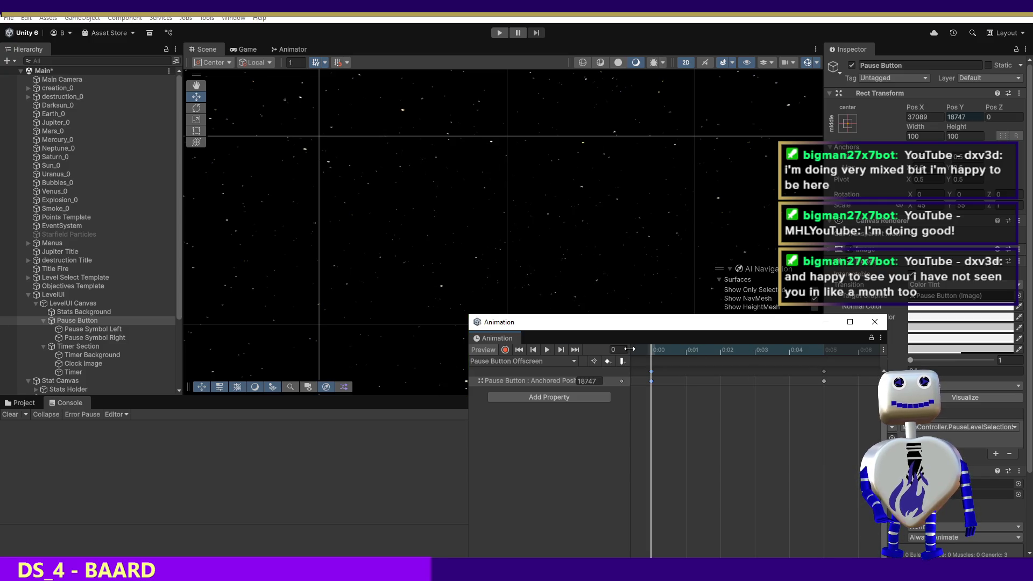
{"action": "double_click", "coordinate": [88, 321]}
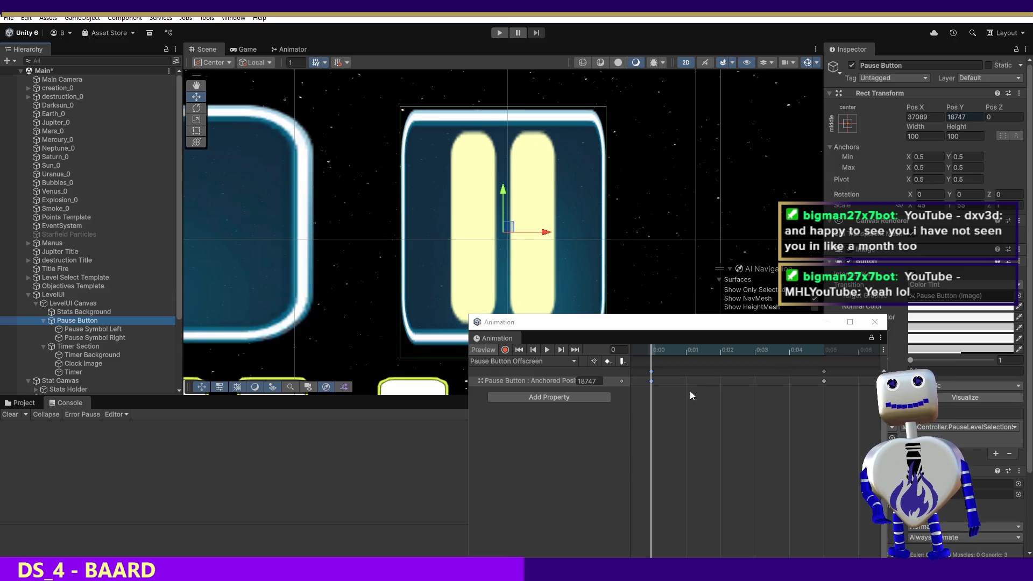
{"action": "left_click", "coordinate": [505, 360]}
{"action": "left_click", "coordinate": [517, 382]}
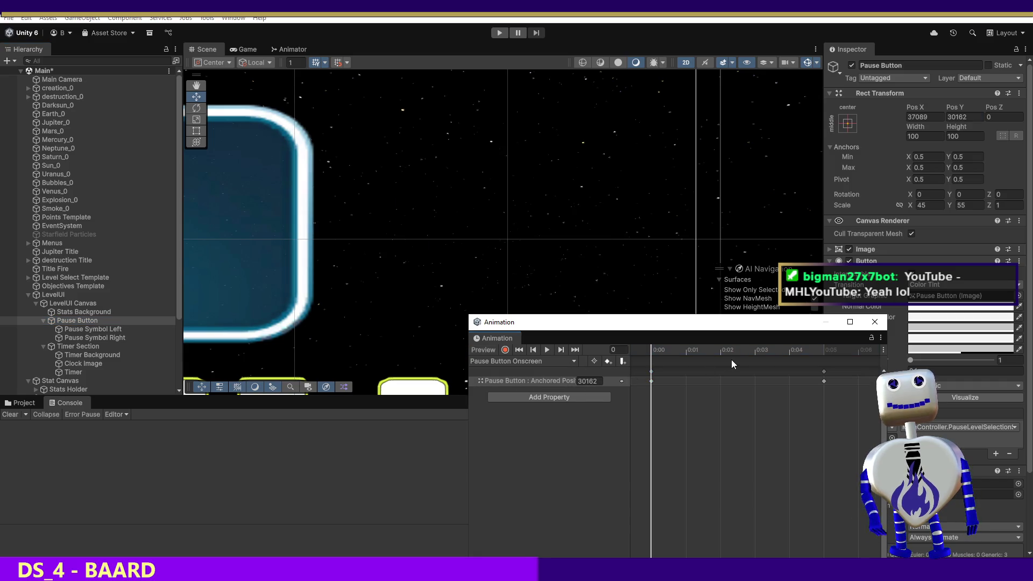
{"action": "mouse_move", "coordinate": [651, 381]}
{"action": "left_mouse_down"}
{"action": "mouse_move", "coordinate": [756, 383]}
{"action": "mouse_move", "coordinate": [651, 382]}
{"action": "left_mouse_up"}
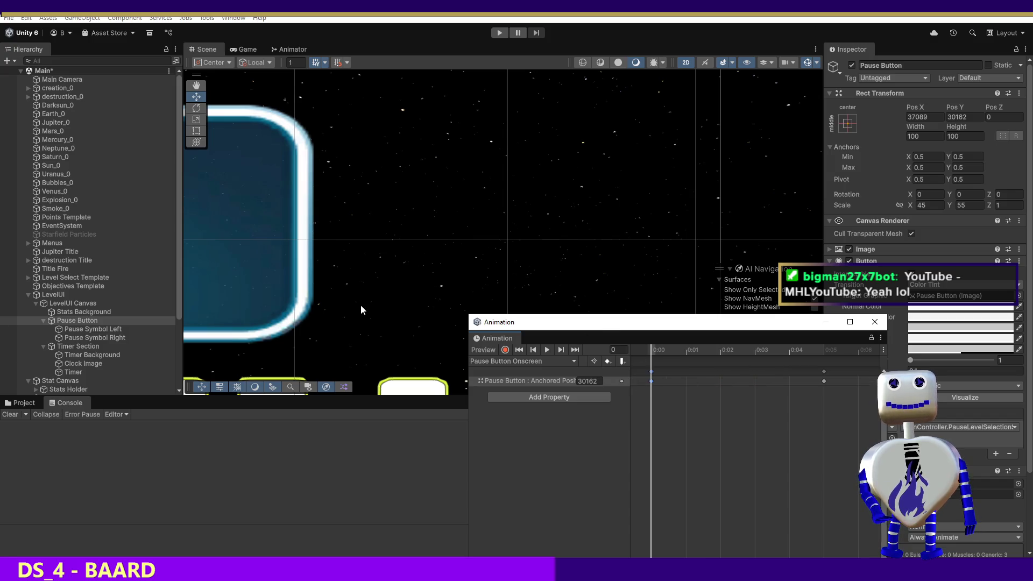
{"action": "left_click", "coordinate": [505, 361]}
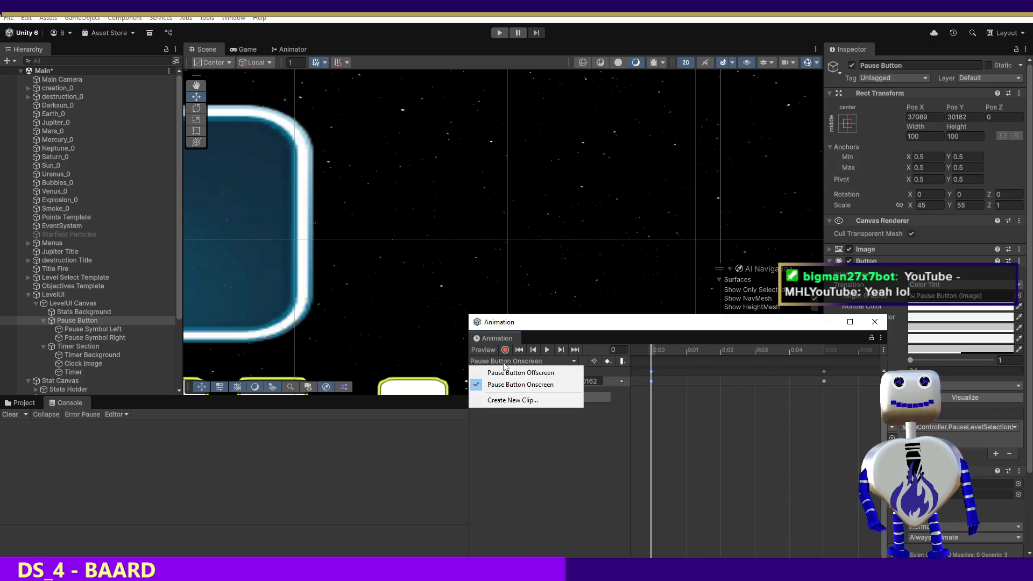
- Check the Offscreen clip's 18747 start value, then return to the Onscreen clip
{"action": "left_click", "coordinate": [509, 373]}
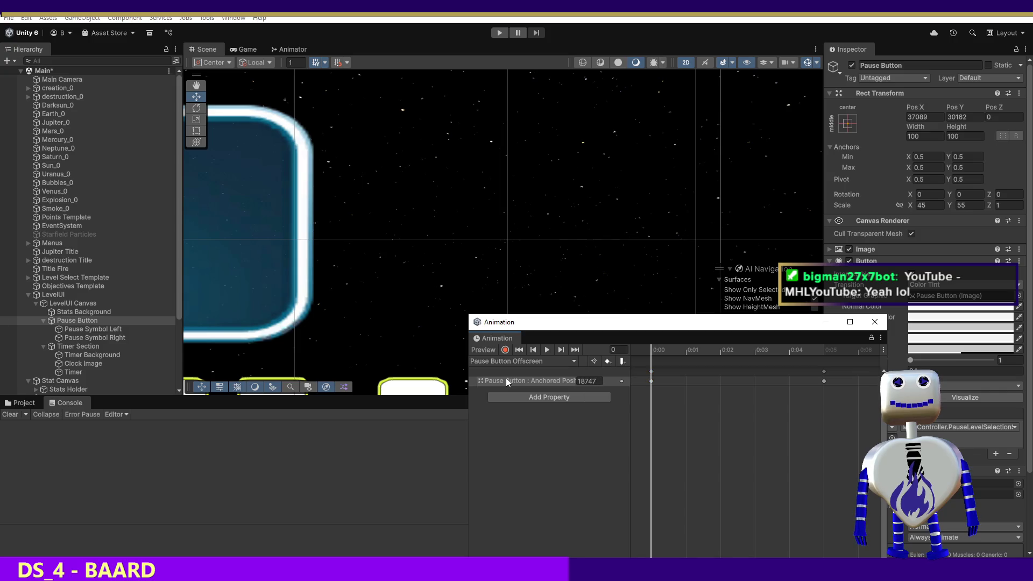
{"action": "left_click", "coordinate": [581, 378]}
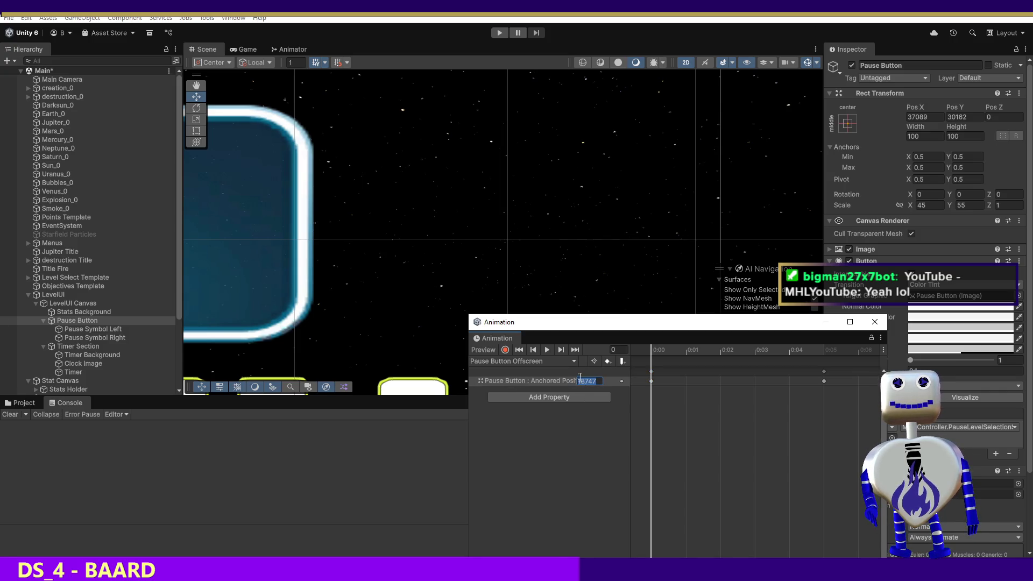
{"action": "left_click", "coordinate": [520, 361]}
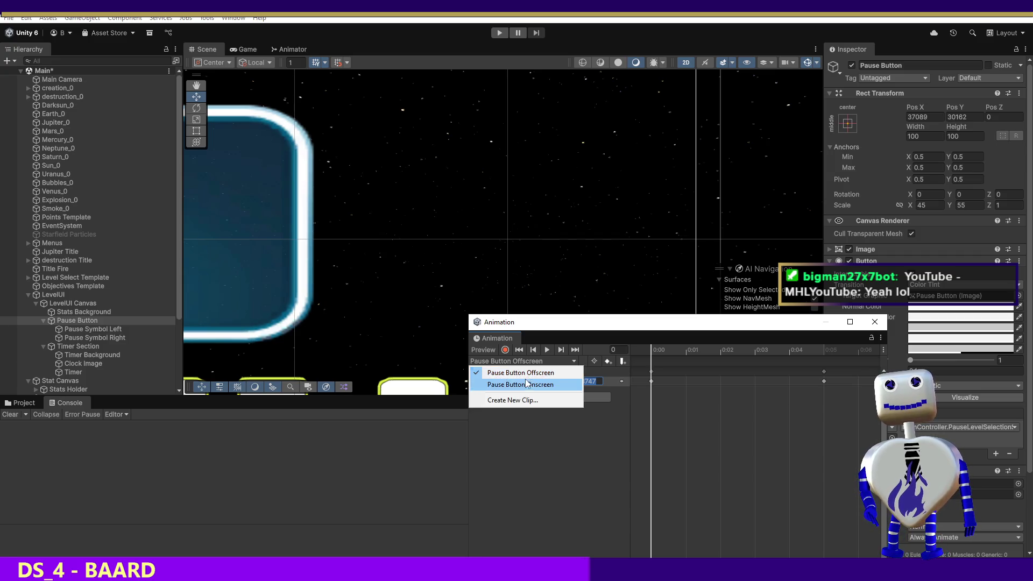
{"action": "left_click", "coordinate": [527, 384]}
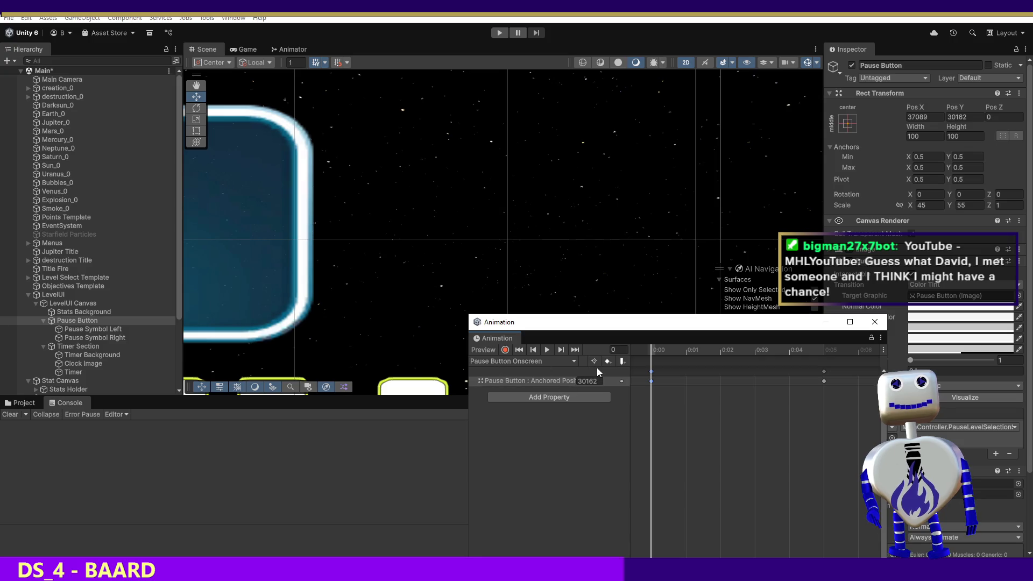
- Record an Anchored Position key of 18747 at frame 5 of the Onscreen clip, then enter Play mode
{"action": "left_click", "coordinate": [825, 381]}
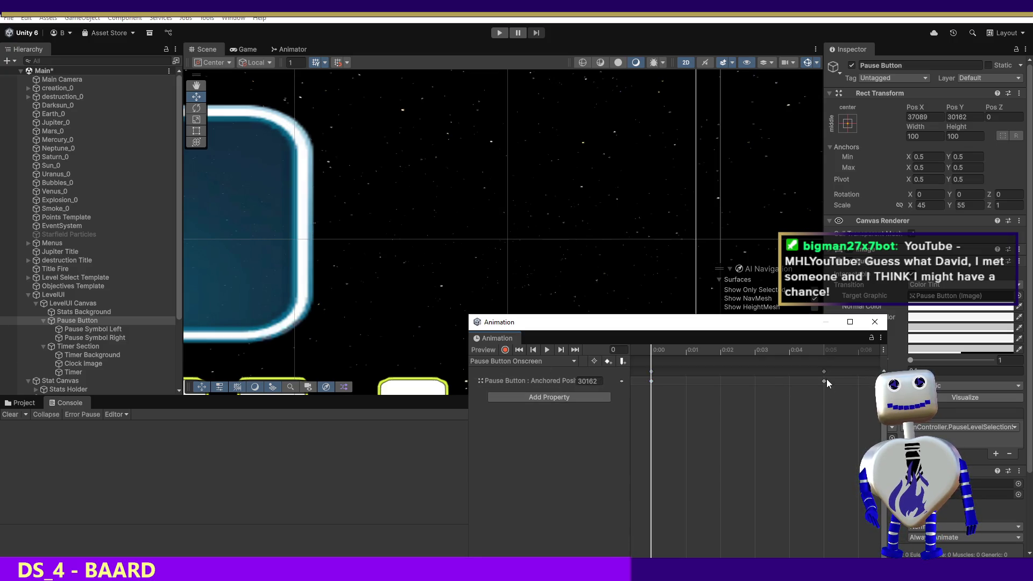
{"action": "left_click_drag", "start_coordinate": [656, 358], "coordinate": [711, 368]}
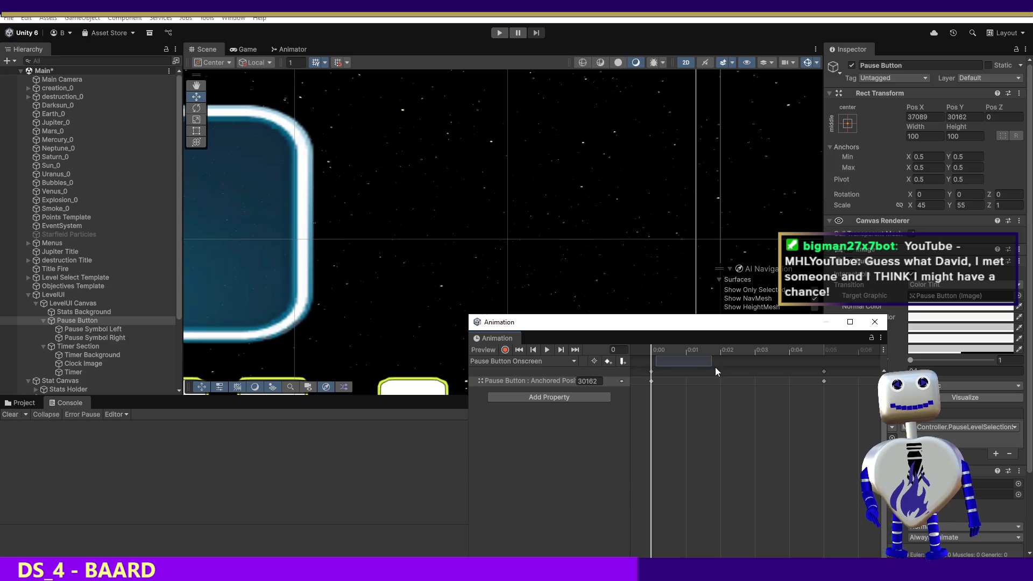
{"action": "left_click_drag", "start_coordinate": [654, 351], "coordinate": [823, 353]}
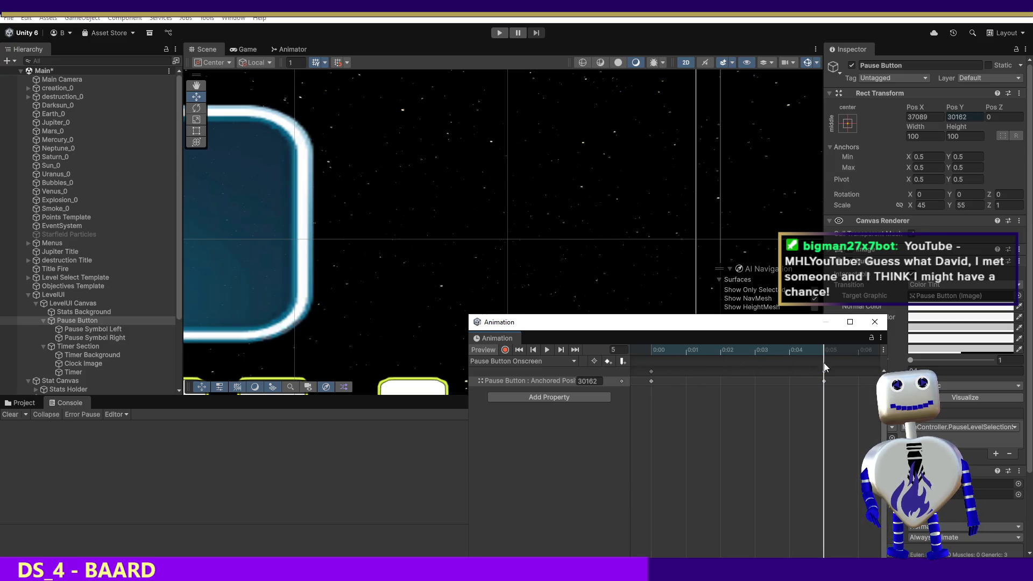
{"action": "left_click", "coordinate": [505, 350]}
{"action": "left_click", "coordinate": [587, 381]}
{"action": "type", "text": "18747"}
{"action": "key", "text": "Return"}
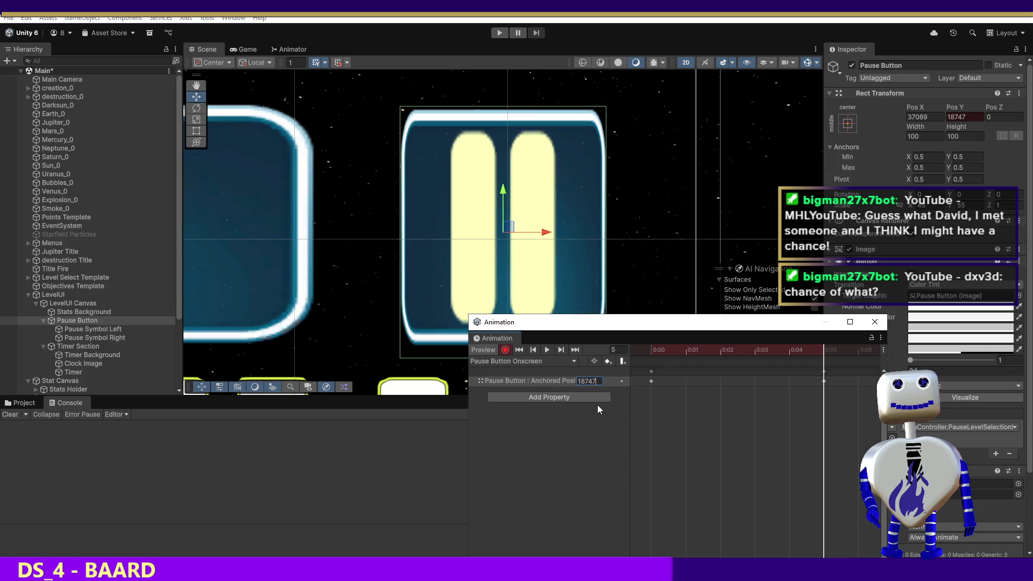
{"action": "left_click", "coordinate": [505, 350]}
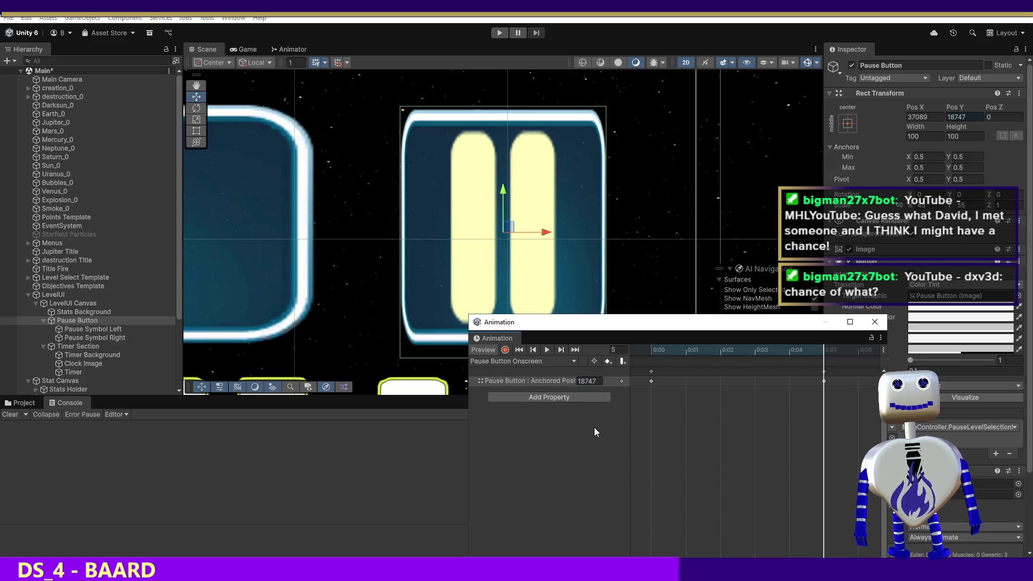
{"action": "left_click", "coordinate": [499, 32]}
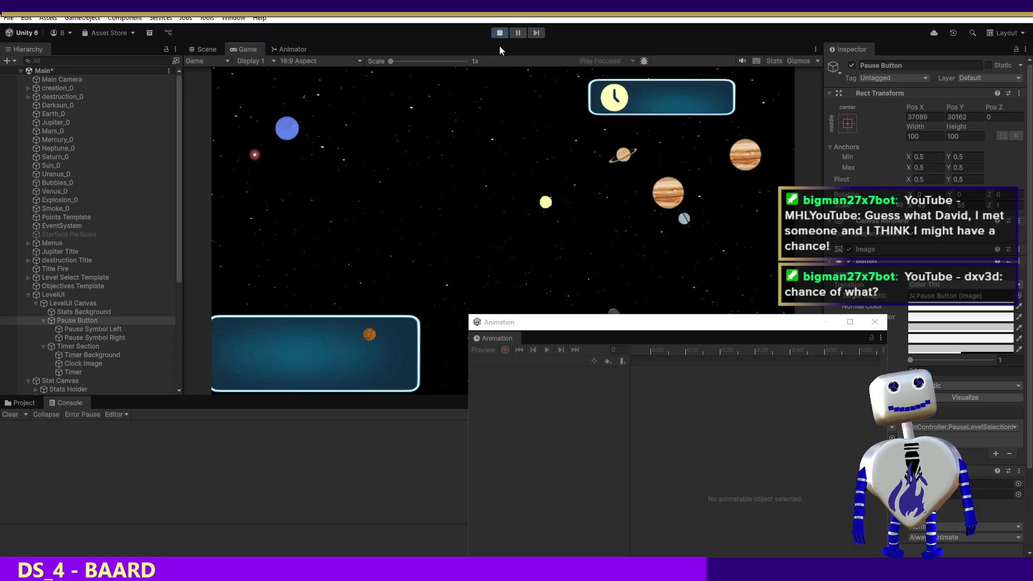
- Start the time trial level and select the Timer Section and Pause Button objects
{"action": "left_click", "coordinate": [501, 198]}
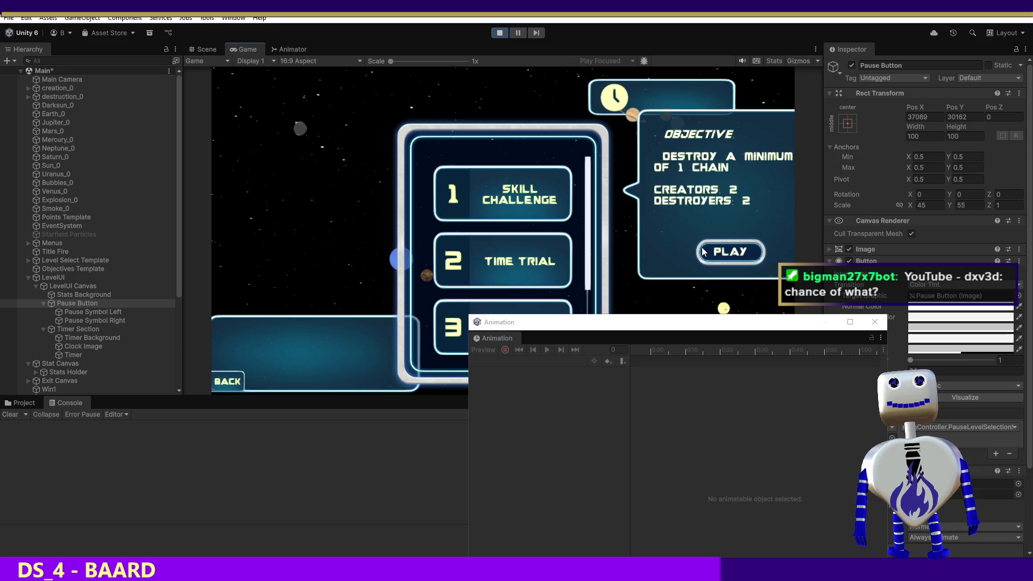
{"action": "left_click", "coordinate": [703, 251]}
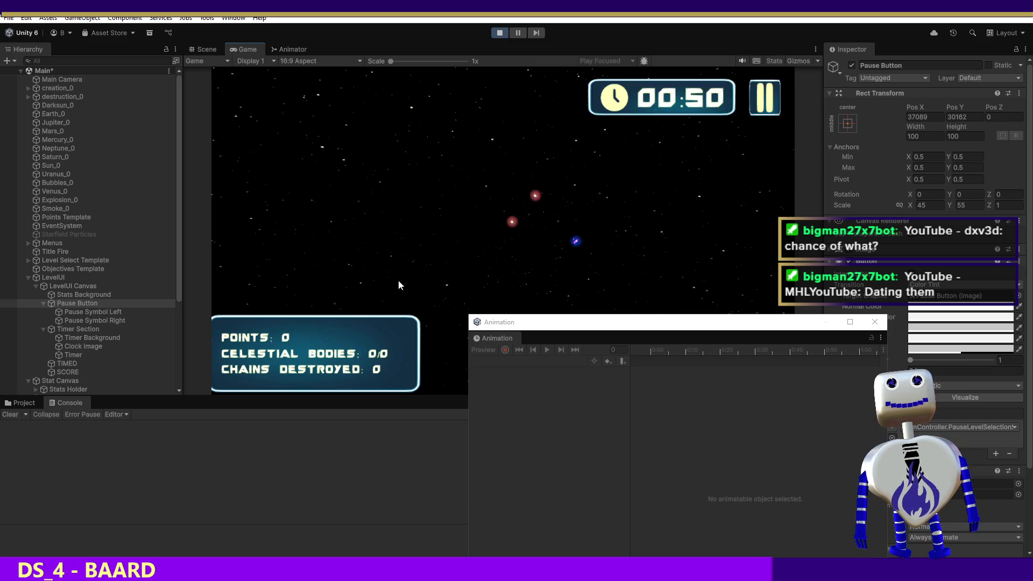
{"action": "left_click", "coordinate": [79, 331]}
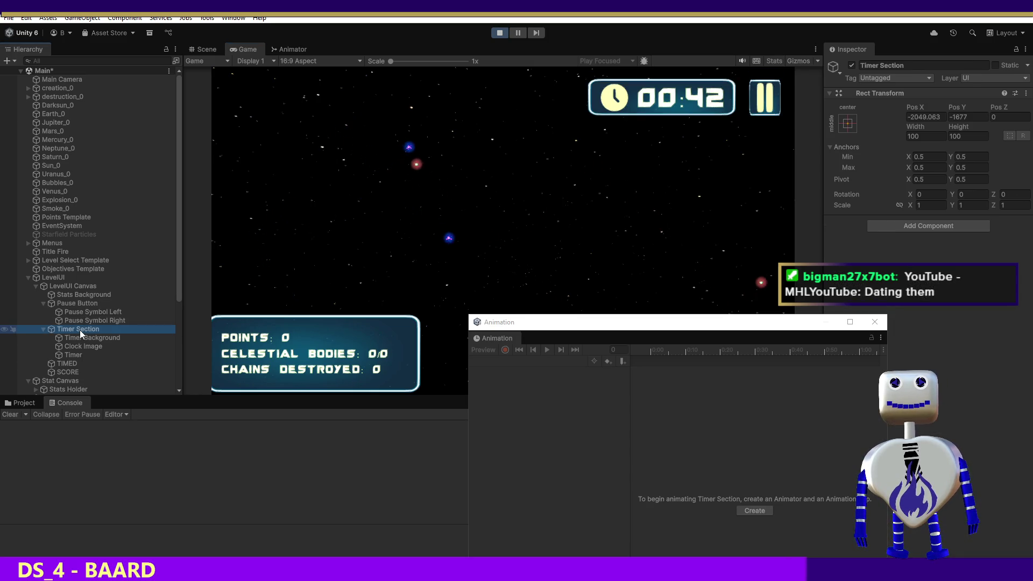
{"action": "left_click", "coordinate": [74, 305]}
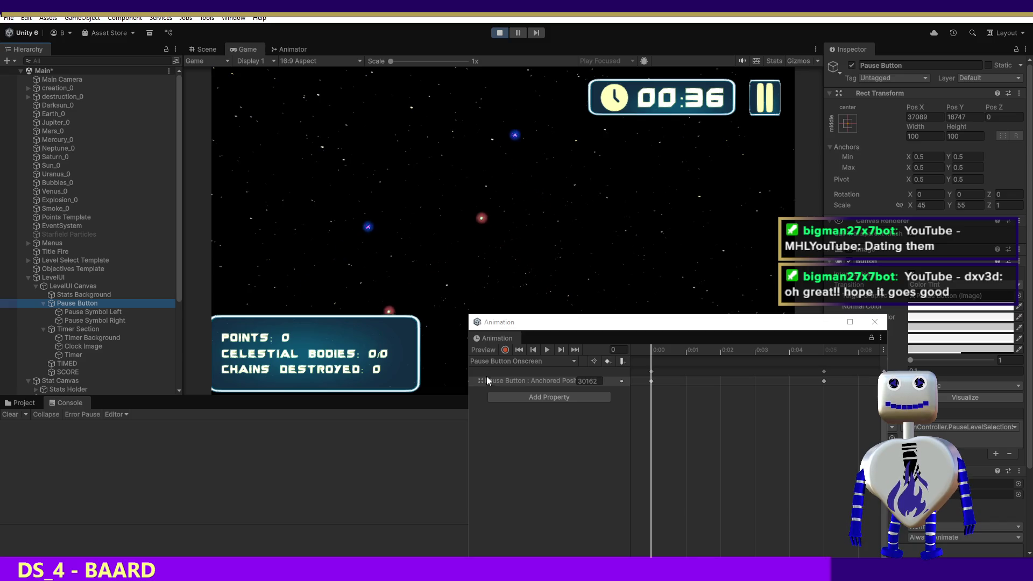
{"action": "left_click", "coordinate": [619, 260]}
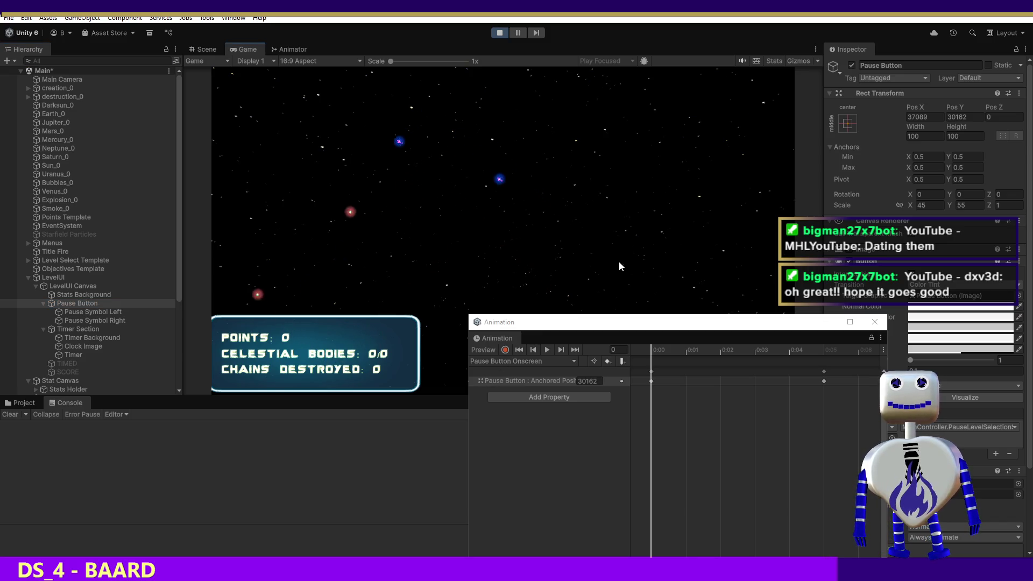
{"action": "left_click", "coordinate": [614, 261]}
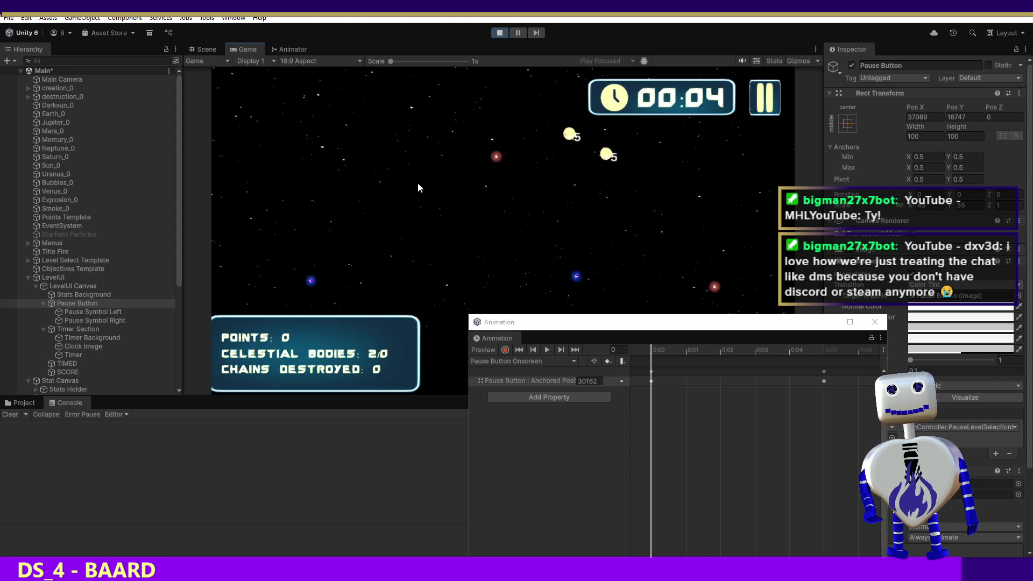
- Collect a celestial body, then close the Animation window and stop the play test
{"action": "left_click", "coordinate": [410, 185]}
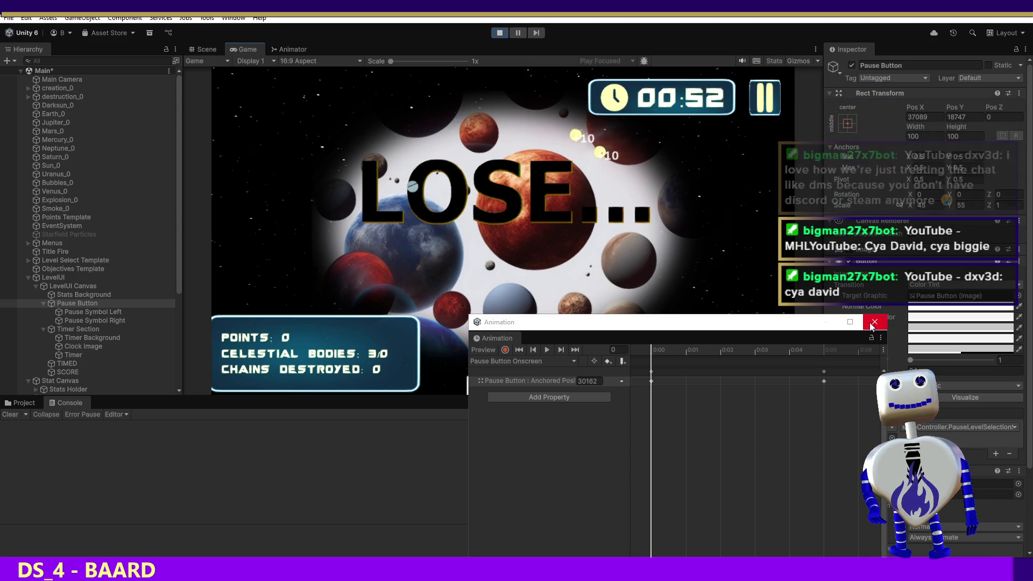
{"action": "left_click", "coordinate": [874, 322]}
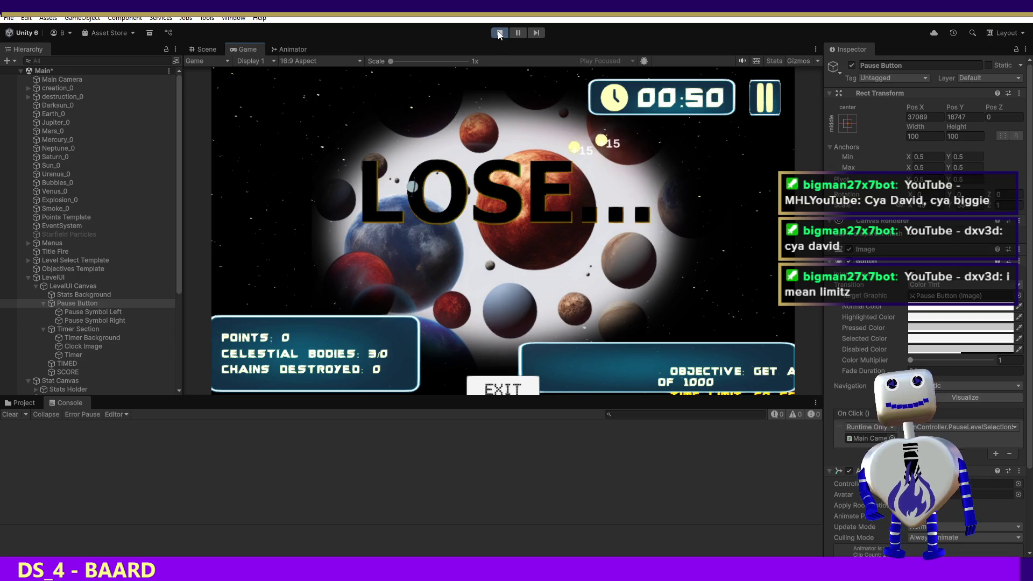
{"action": "left_click", "coordinate": [500, 33]}
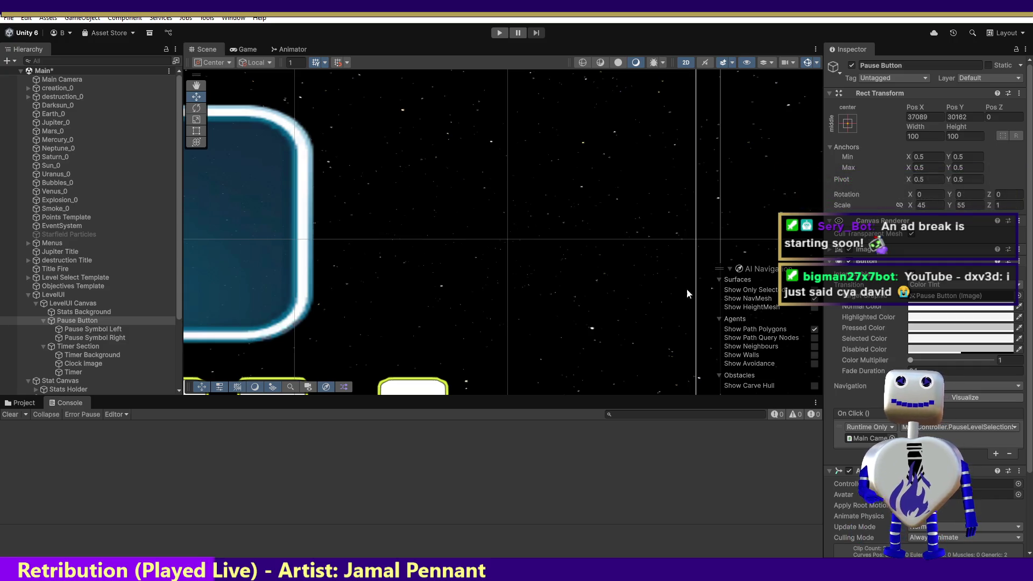
- Save the Main scene and briefly maximize, then restore, the Scene view
{"action": "key", "text": "ctrl+s"}
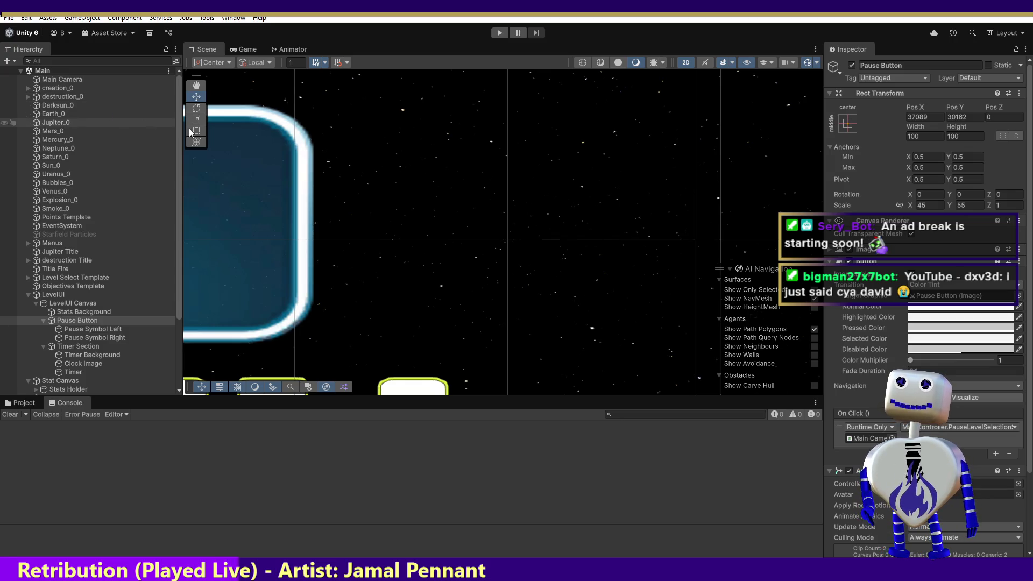
{"action": "left_click", "coordinate": [245, 49]}
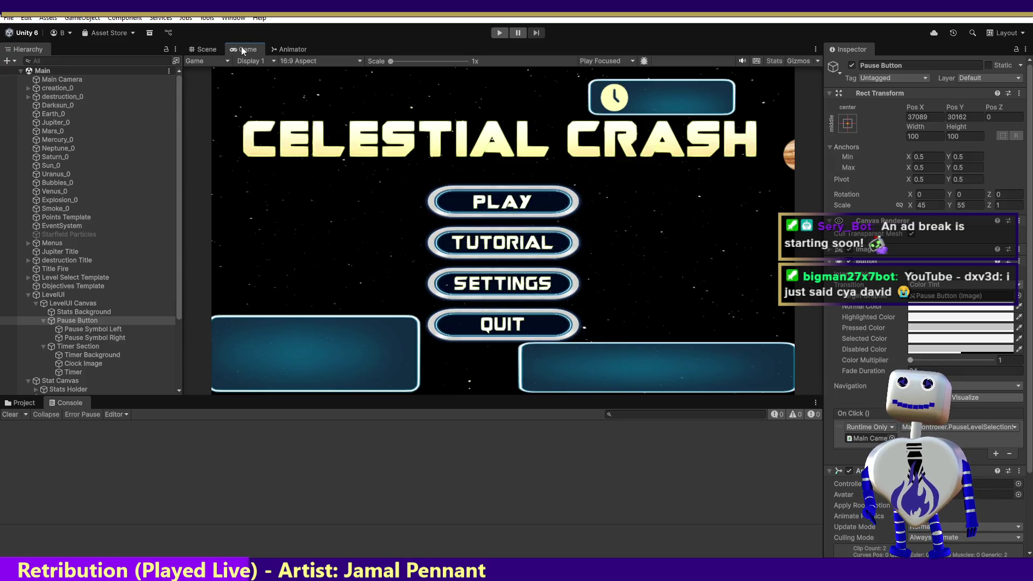
{"action": "double_click", "coordinate": [205, 50]}
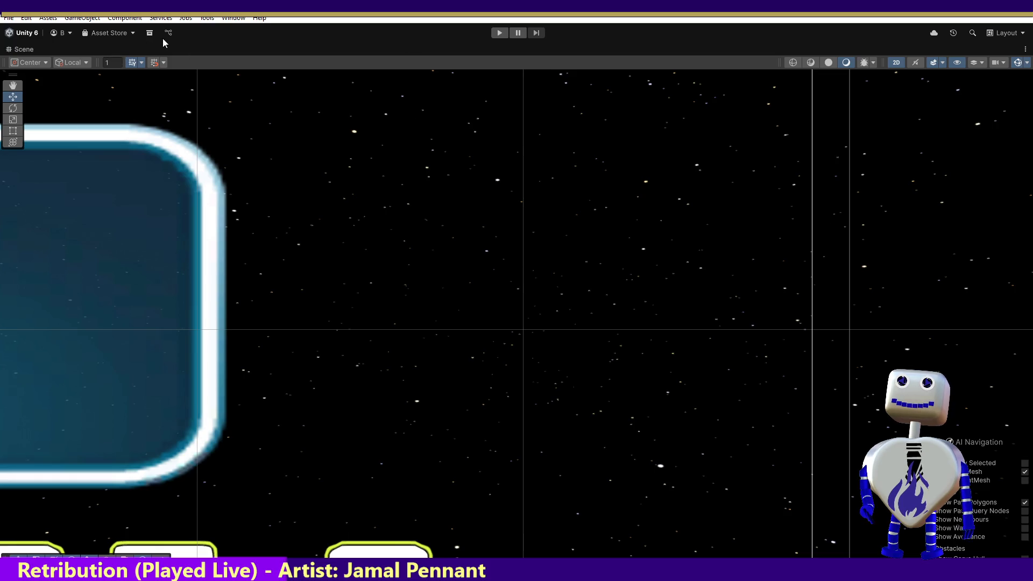
{"action": "double_click", "coordinate": [26, 50]}
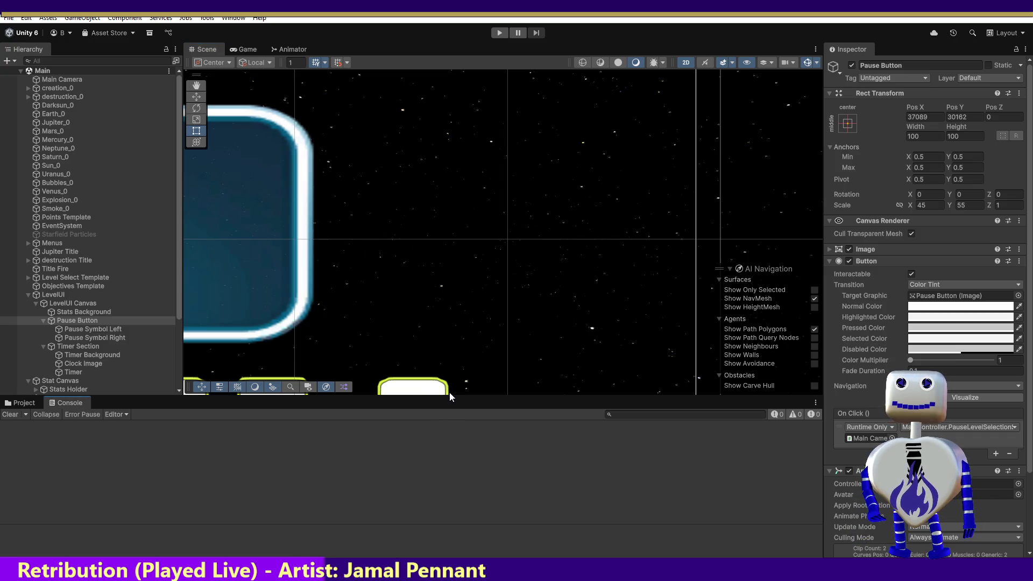
- Enlarge the Scene view and frame the Main Camera to show the full menu layout
{"action": "mouse_move", "coordinate": [450, 395]}
{"action": "left_mouse_down"}
{"action": "mouse_move", "coordinate": [473, 508]}
{"action": "mouse_move", "coordinate": [477, 462]}
{"action": "left_mouse_up"}
{"action": "left_click", "coordinate": [73, 80]}
{"action": "double_click", "coordinate": [73, 80]}
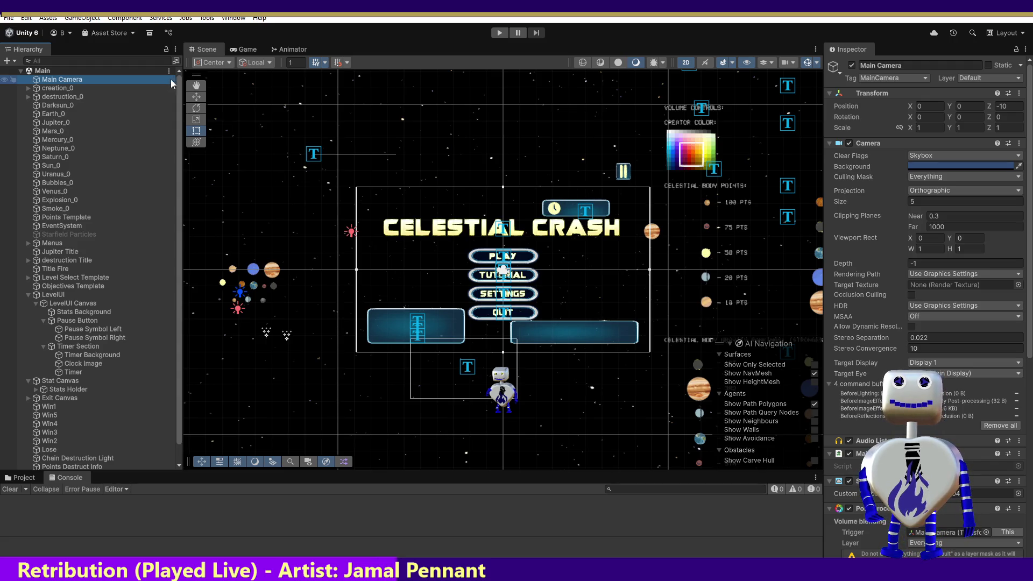
{"action": "left_click", "coordinate": [247, 49]}
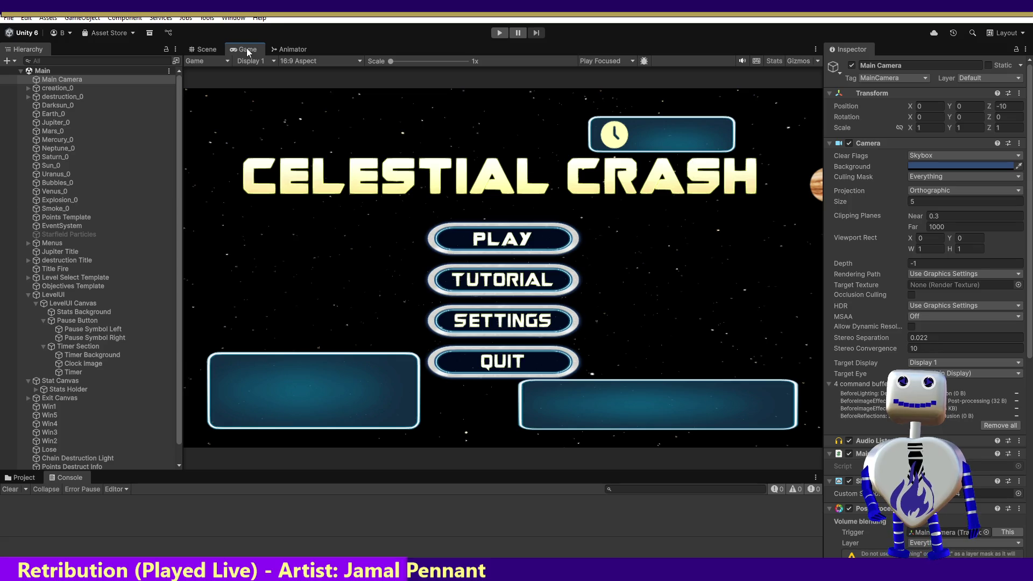
- Play-test the Skill Challenge level from the level select, then stop
{"action": "left_click", "coordinate": [500, 33]}
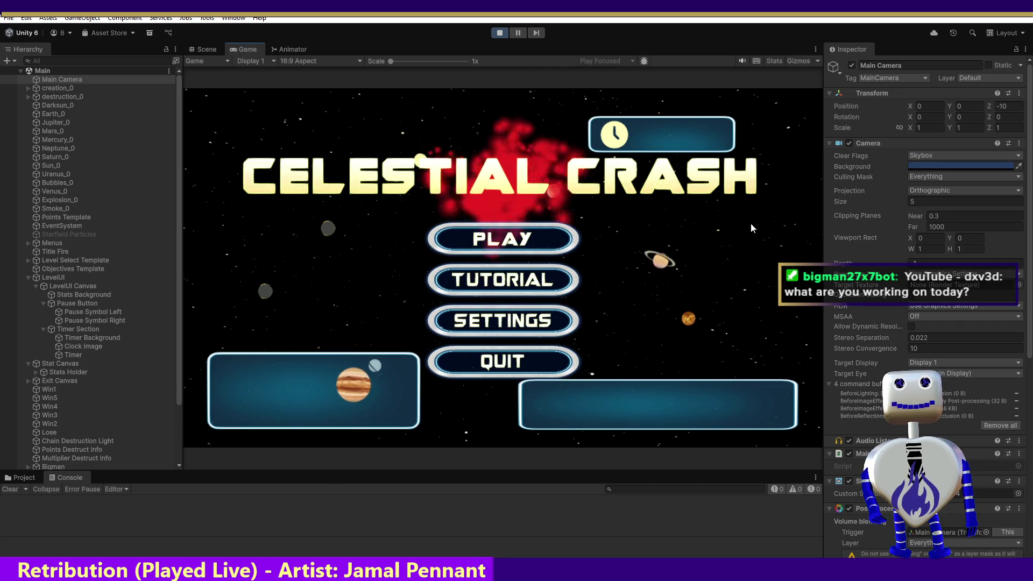
{"action": "left_click", "coordinate": [503, 239]}
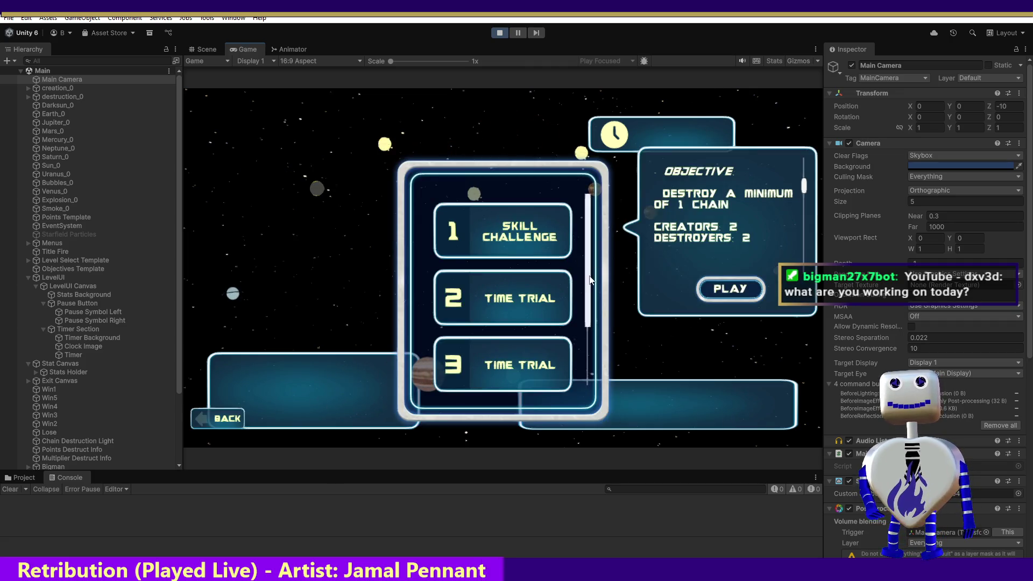
{"action": "left_click", "coordinate": [730, 289]}
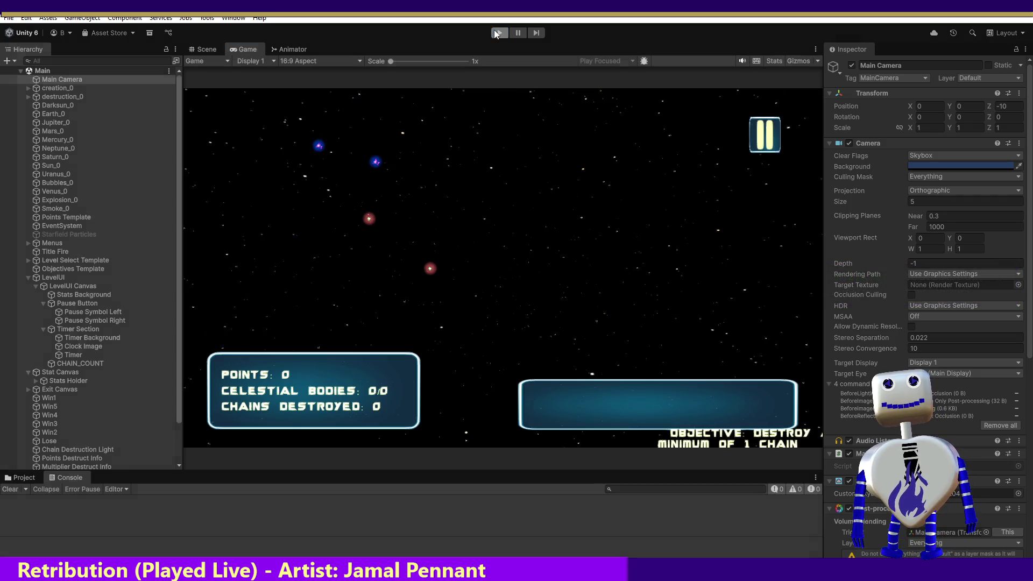
{"action": "left_click", "coordinate": [498, 32]}
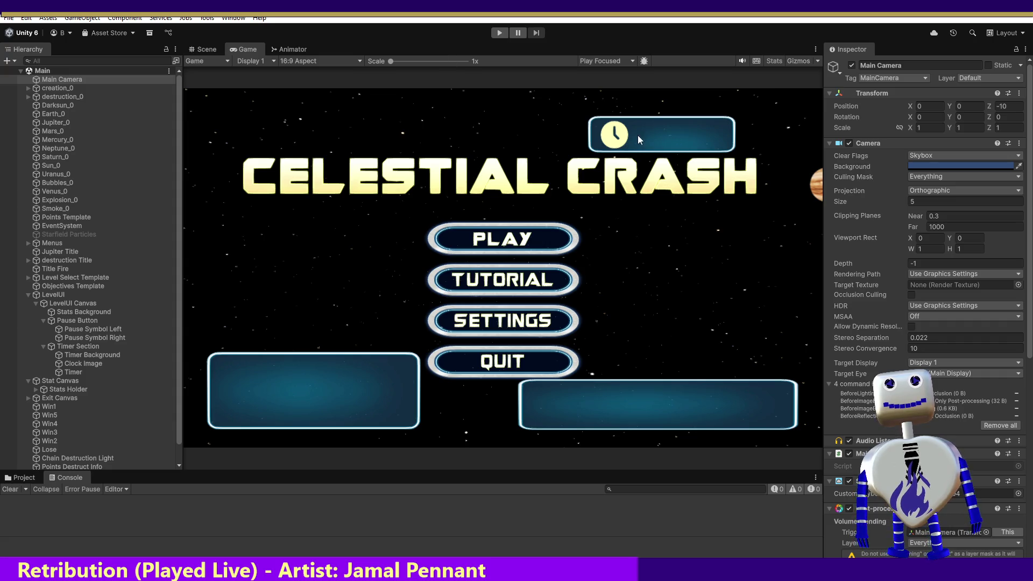
- Play-test the level 2 Time Trial, compare with the info screen reference image, then stop
{"action": "left_click", "coordinate": [500, 32]}
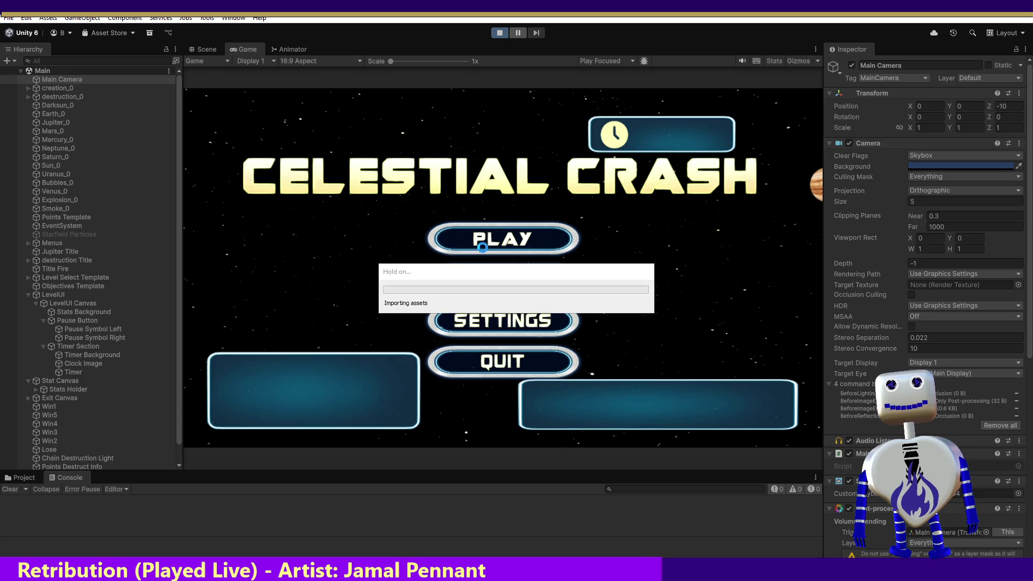
{"action": "left_click", "coordinate": [488, 243]}
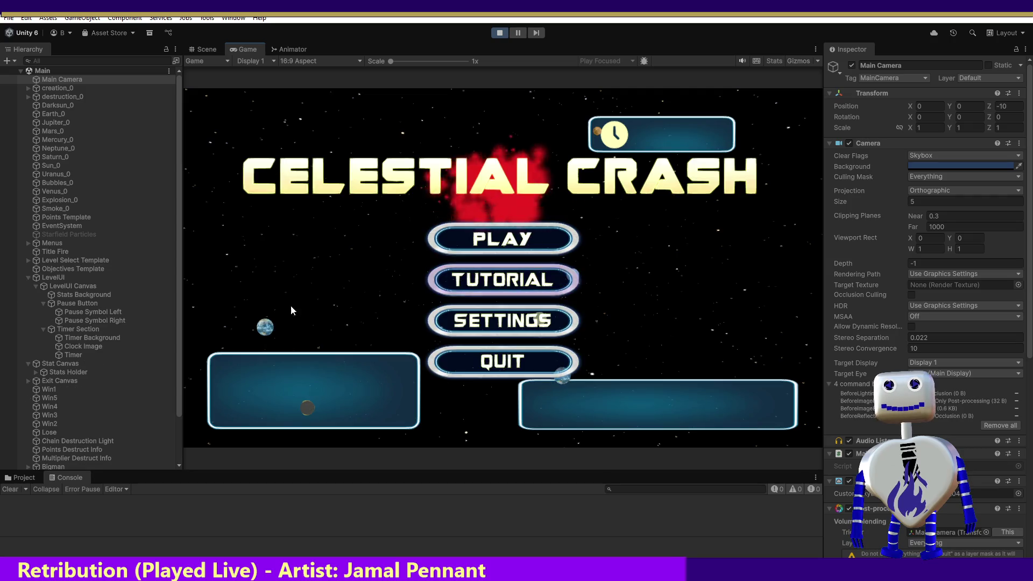
{"action": "left_click", "coordinate": [505, 244]}
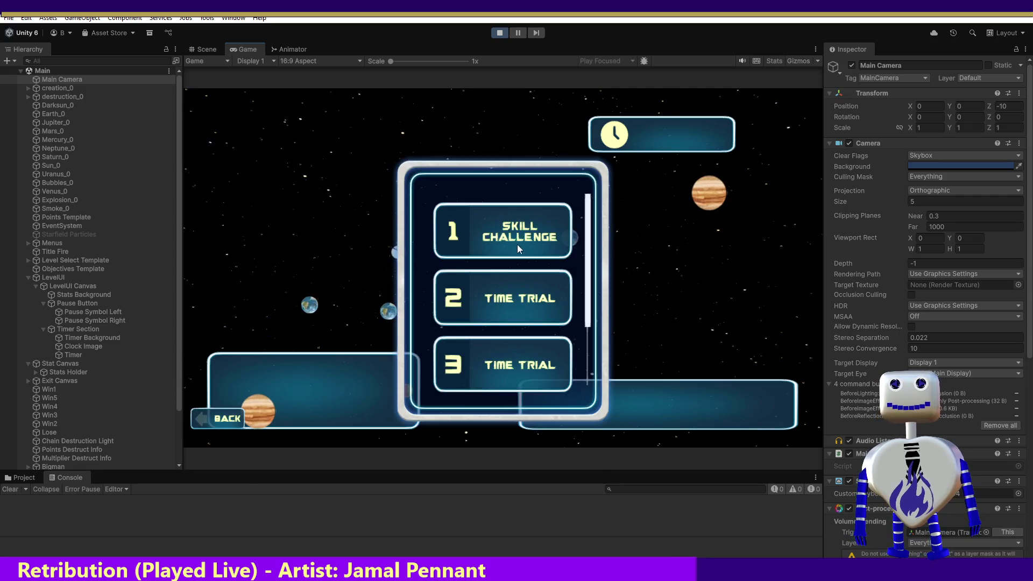
{"action": "left_click", "coordinate": [512, 307]}
{"action": "left_click", "coordinate": [707, 350]}
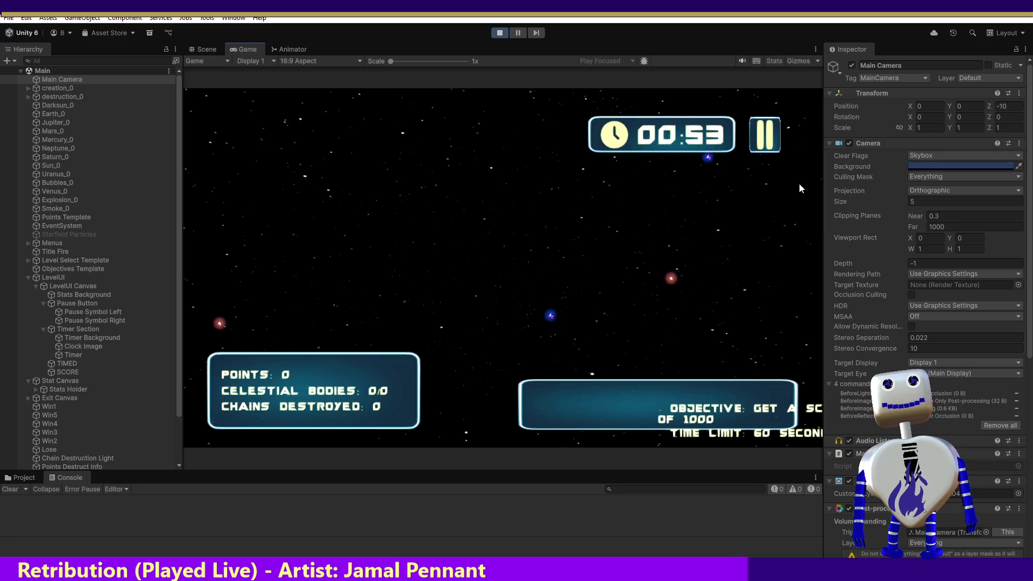
{"action": "key", "text": "alt+Tab"}
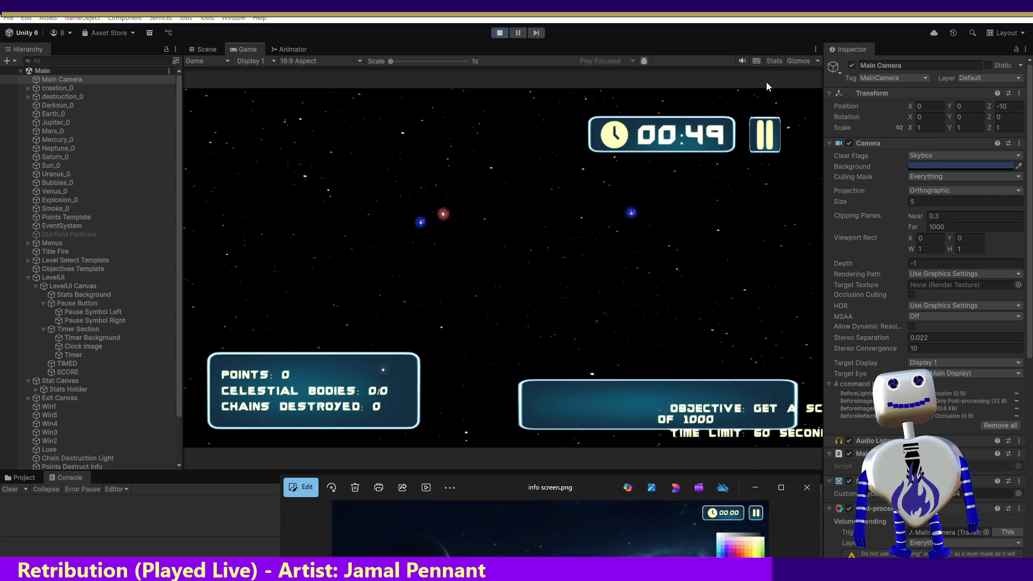
{"action": "left_click", "coordinate": [499, 32]}
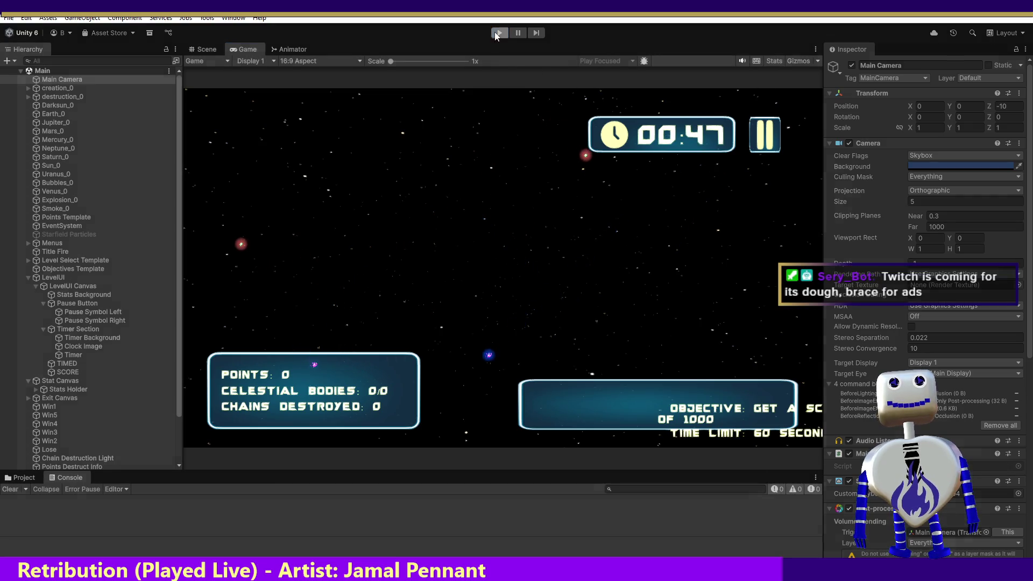
- Undo back to the Timer Section's higher Pos Y 480 and readjust the Game/Inspector split
{"action": "key", "text": "ctrl+z"}
{"action": "key", "text": "alt+Tab"}
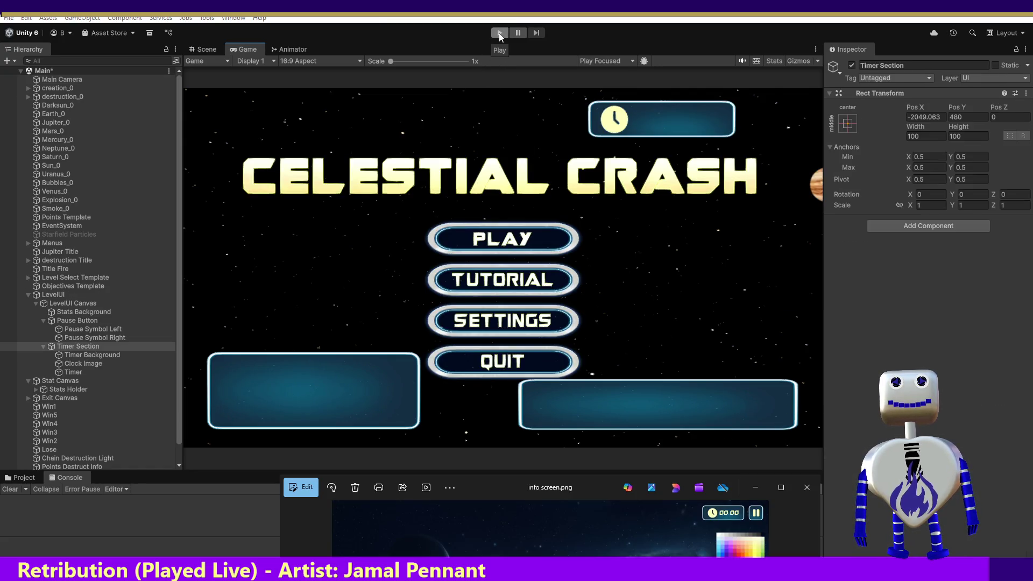
{"action": "left_click_drag", "start_coordinate": [821, 204], "coordinate": [901, 209]}
{"action": "mouse_move", "coordinate": [933, 209]}
{"action": "left_mouse_down"}
{"action": "mouse_move", "coordinate": [964, 209]}
{"action": "mouse_move", "coordinate": [784, 209]}
{"action": "mouse_move", "coordinate": [830, 209]}
{"action": "left_mouse_up"}
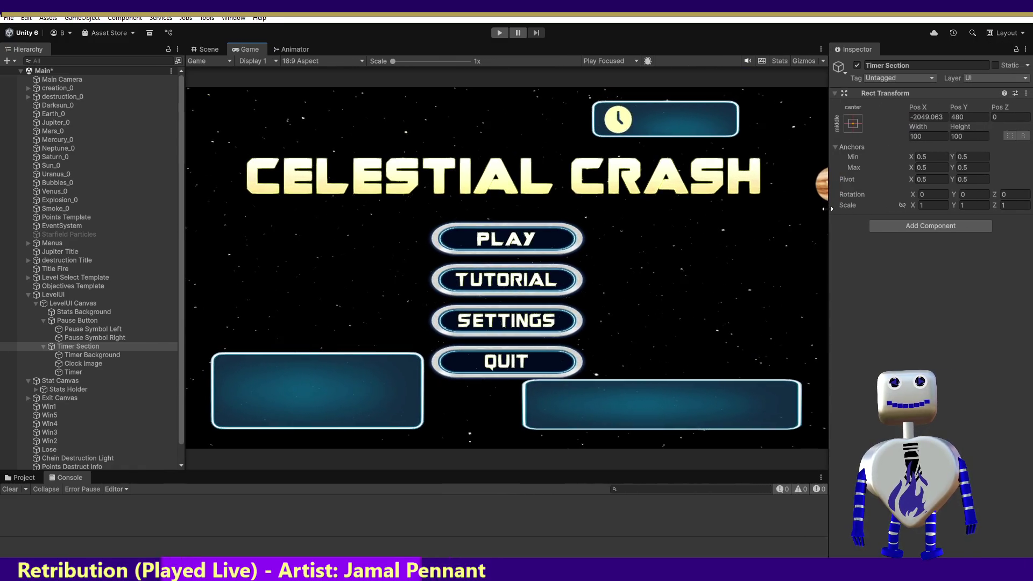
{"action": "left_click", "coordinate": [202, 50]}
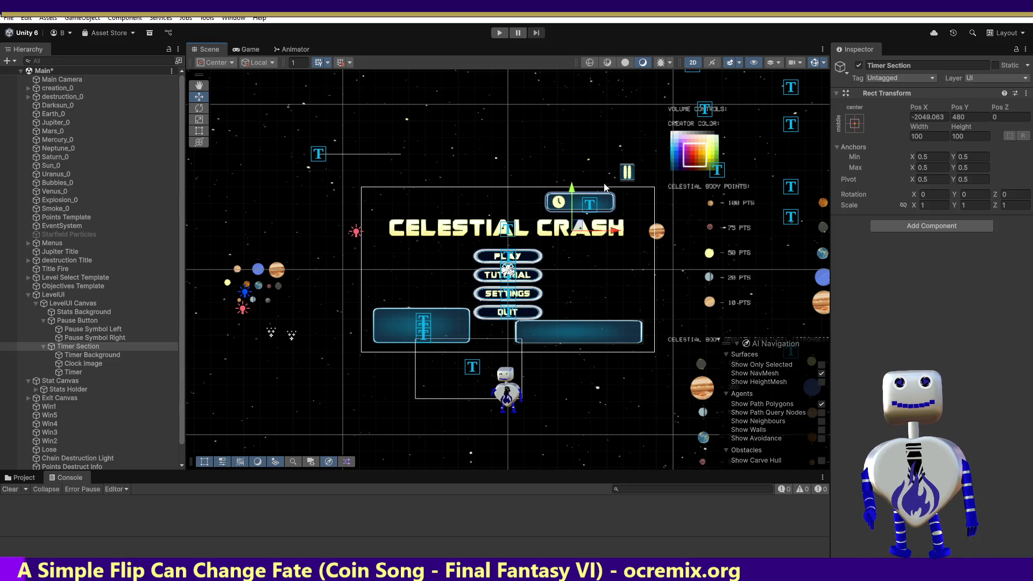
{"action": "left_click", "coordinate": [246, 50]}
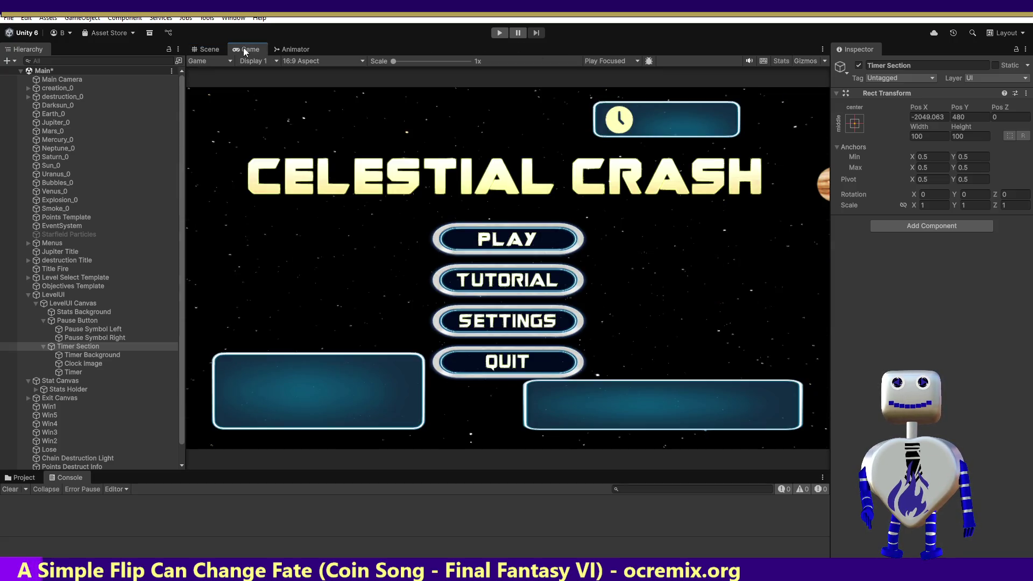
- Play-test the level 2 Time Trial to check the raised timer placement, then stop Play mode
{"action": "left_click", "coordinate": [495, 33]}
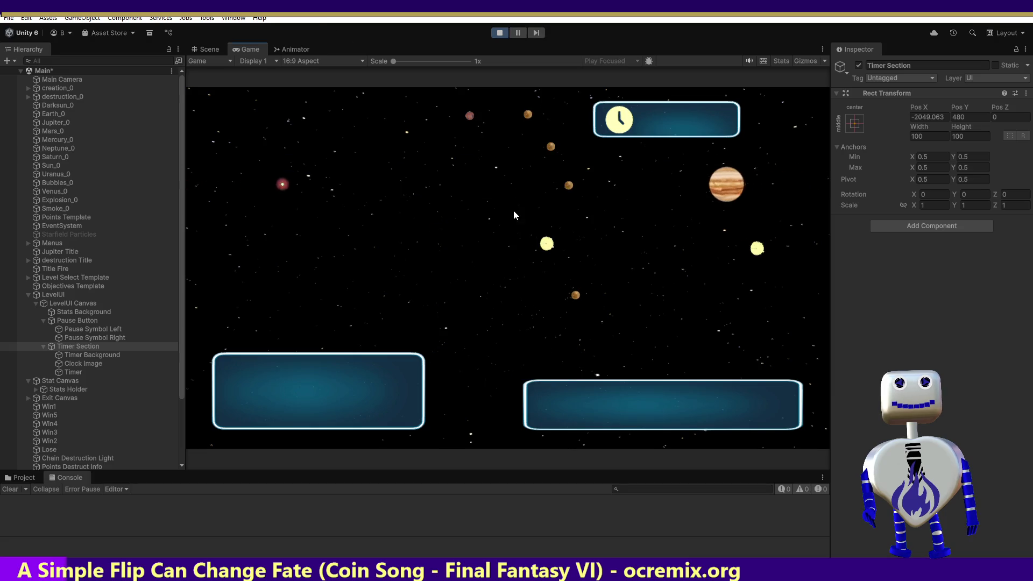
{"action": "left_click", "coordinate": [502, 231]}
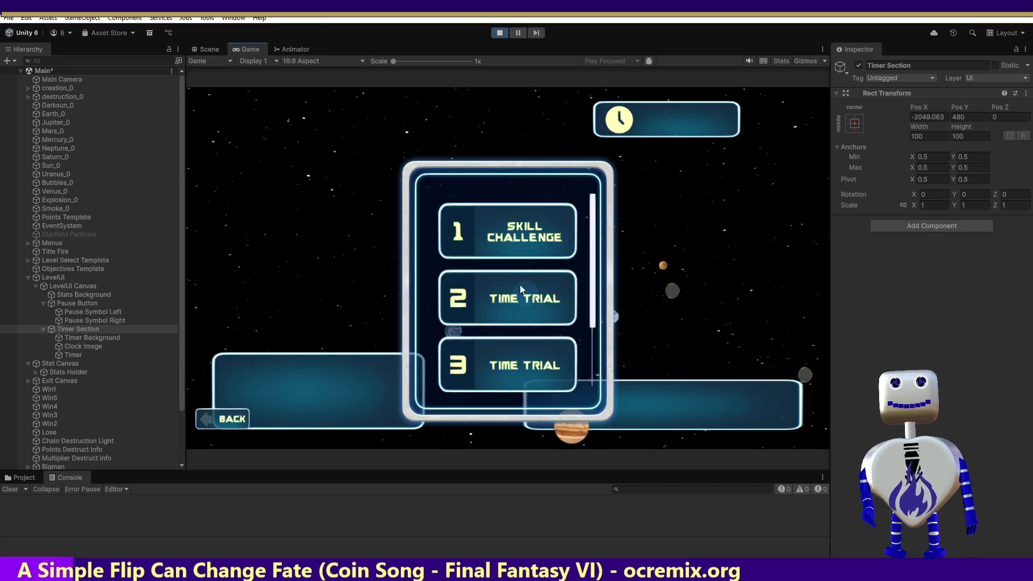
{"action": "left_click", "coordinate": [516, 302]}
{"action": "left_click", "coordinate": [733, 354]}
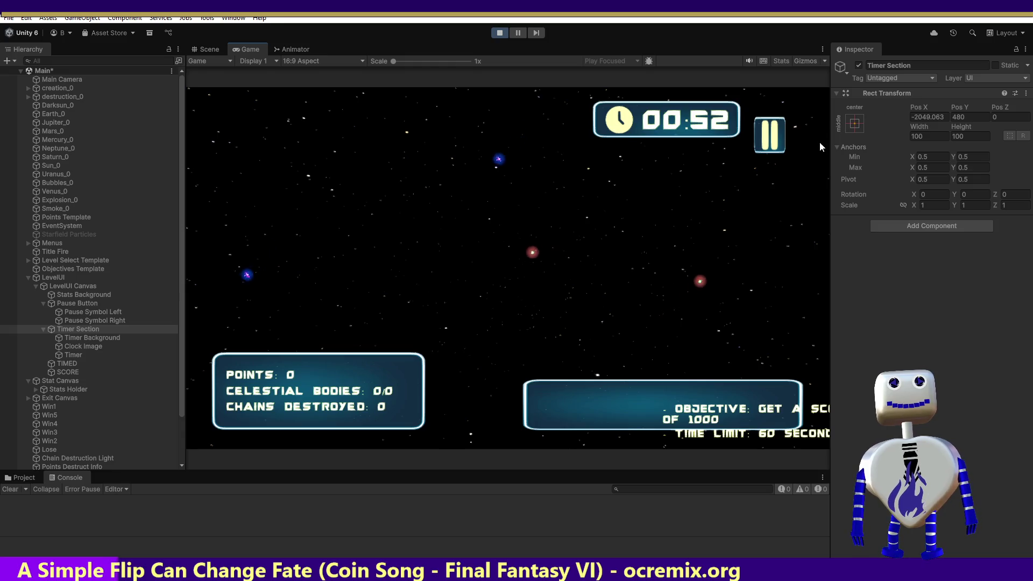
{"action": "left_click", "coordinate": [196, 48]}
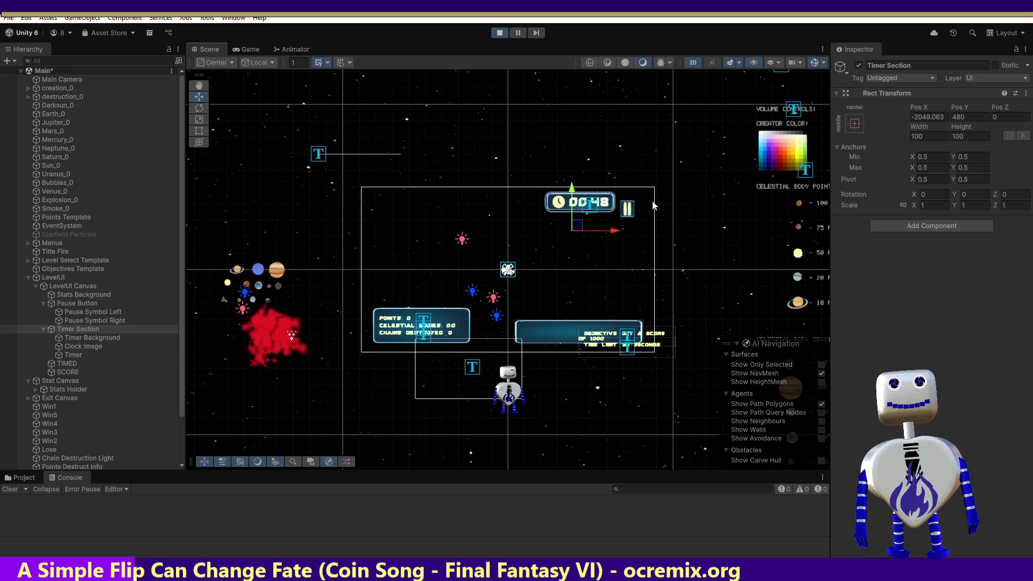
{"action": "left_click", "coordinate": [74, 79]}
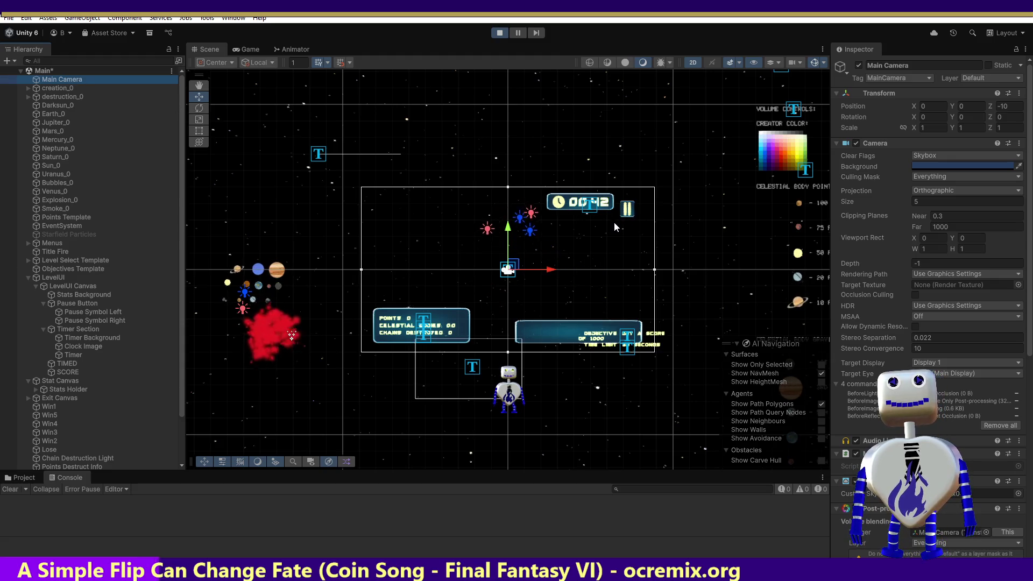
{"action": "left_click", "coordinate": [252, 50]}
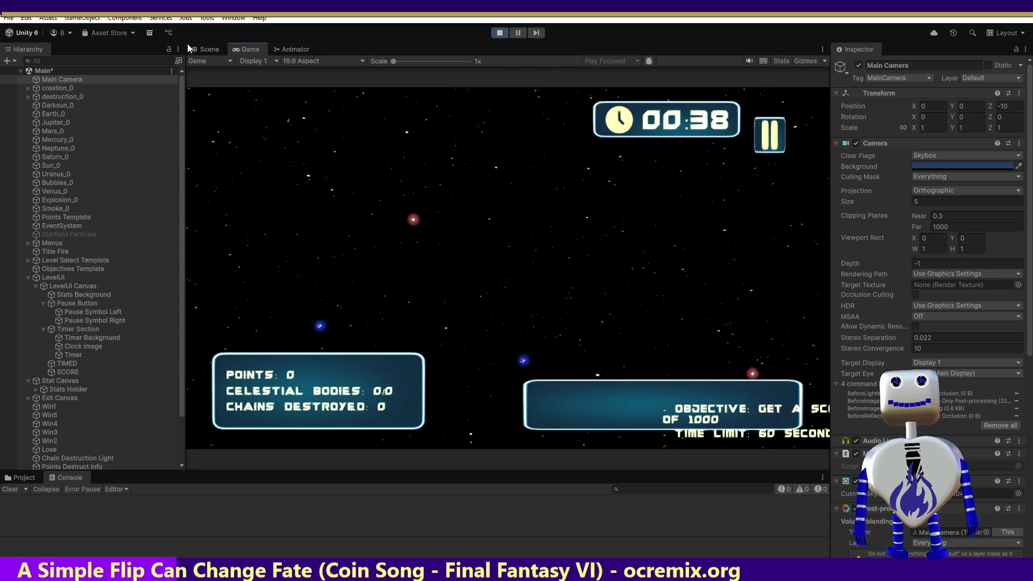
{"action": "left_click", "coordinate": [499, 33]}
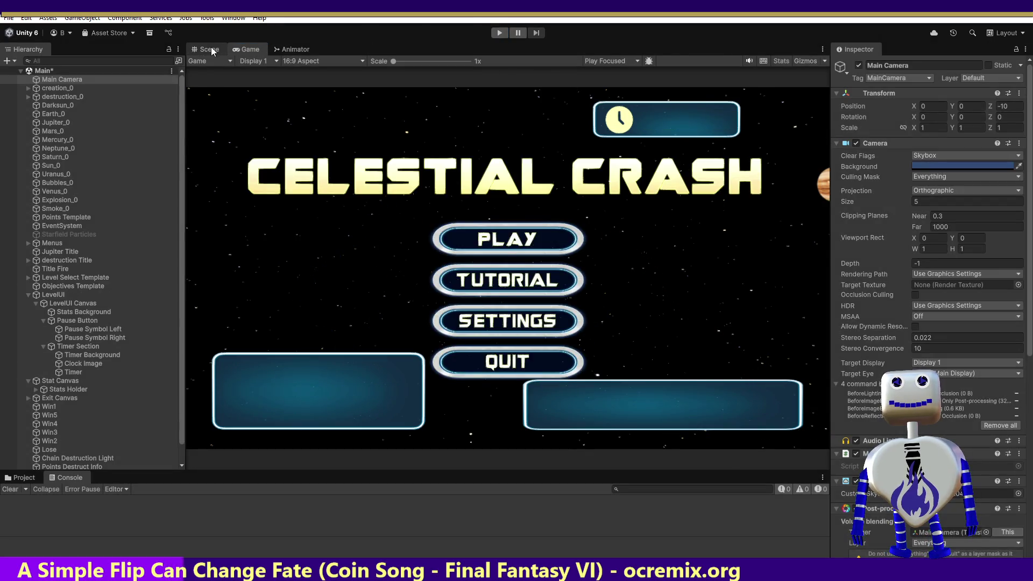
- Select Pause Button through Timer Section, nudge them right in the Scene view, and check the Game view
{"action": "left_click", "coordinate": [210, 49]}
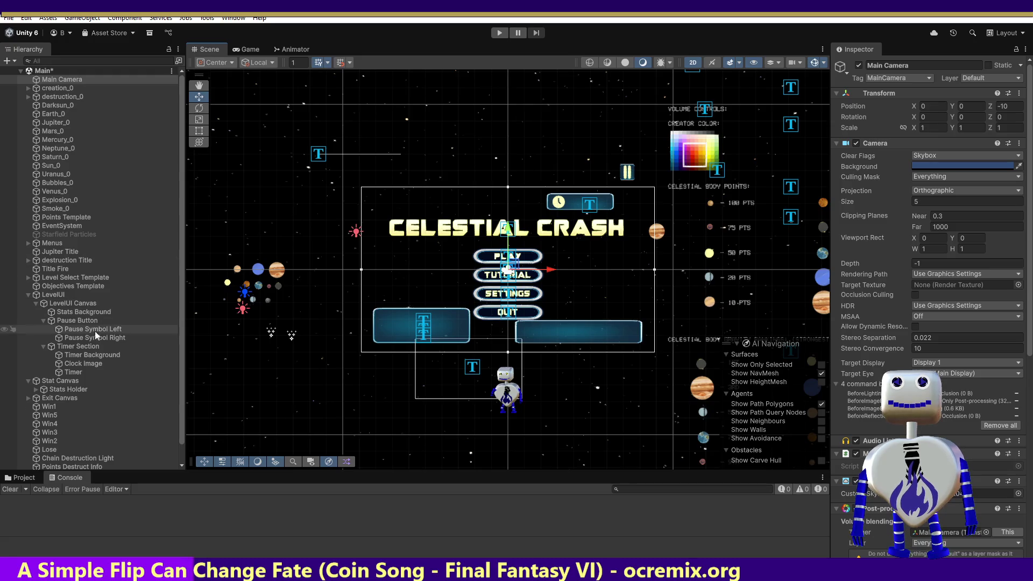
{"action": "left_click", "coordinate": [78, 347]}
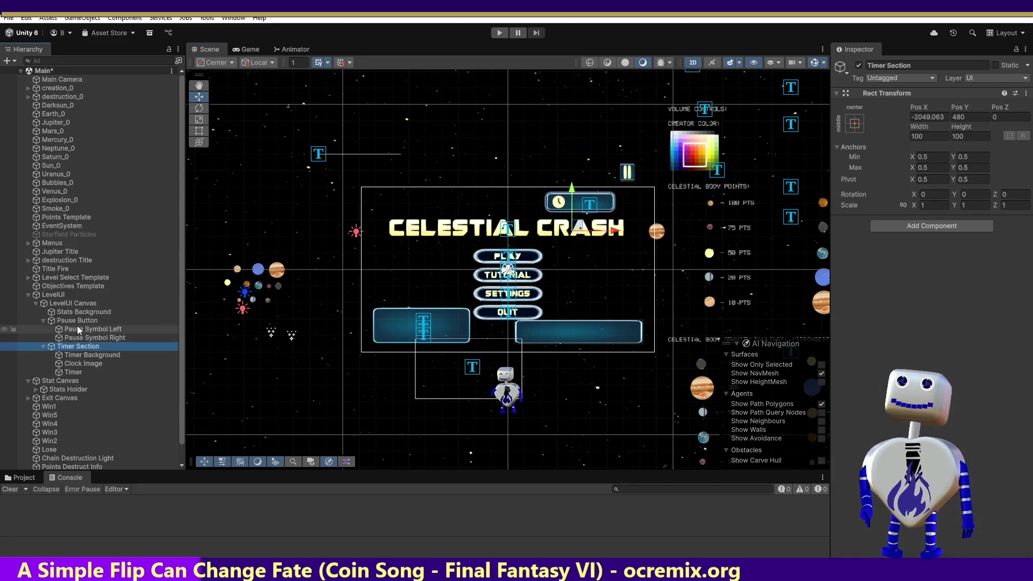
{"action": "left_click", "coordinate": [77, 321], "text": "shift"}
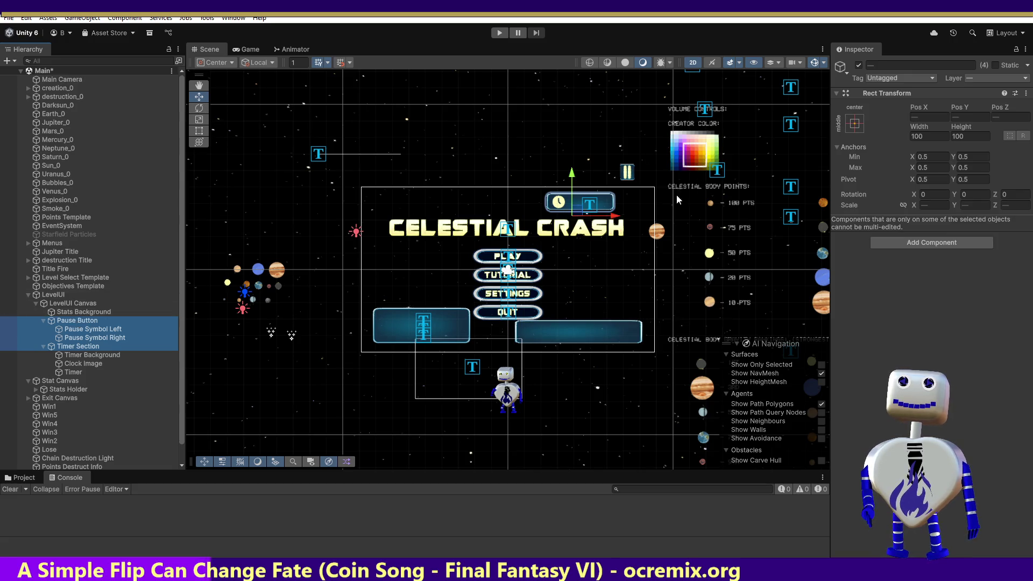
{"action": "left_click_drag", "start_coordinate": [620, 217], "coordinate": [631, 217]}
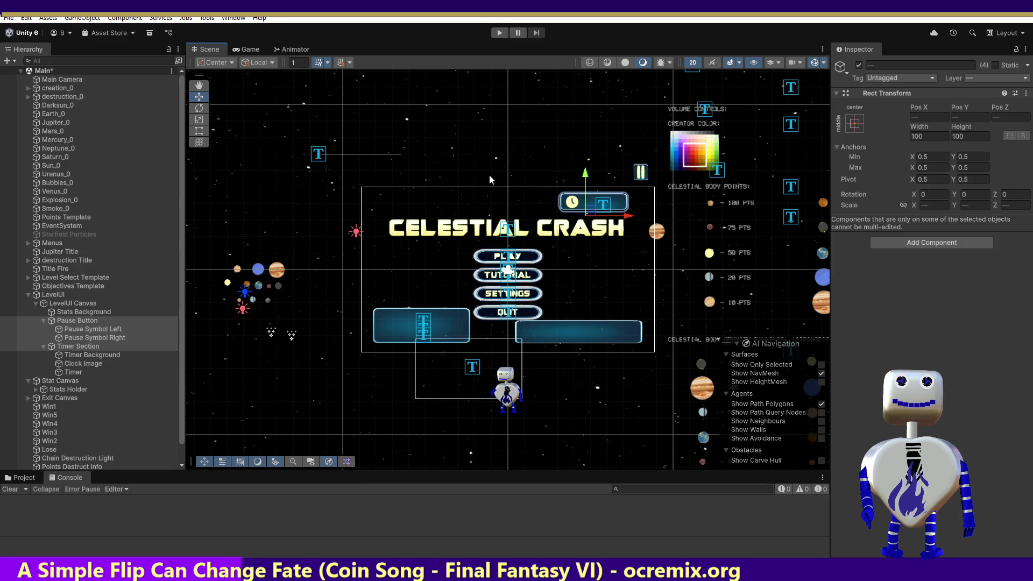
{"action": "left_click", "coordinate": [247, 50]}
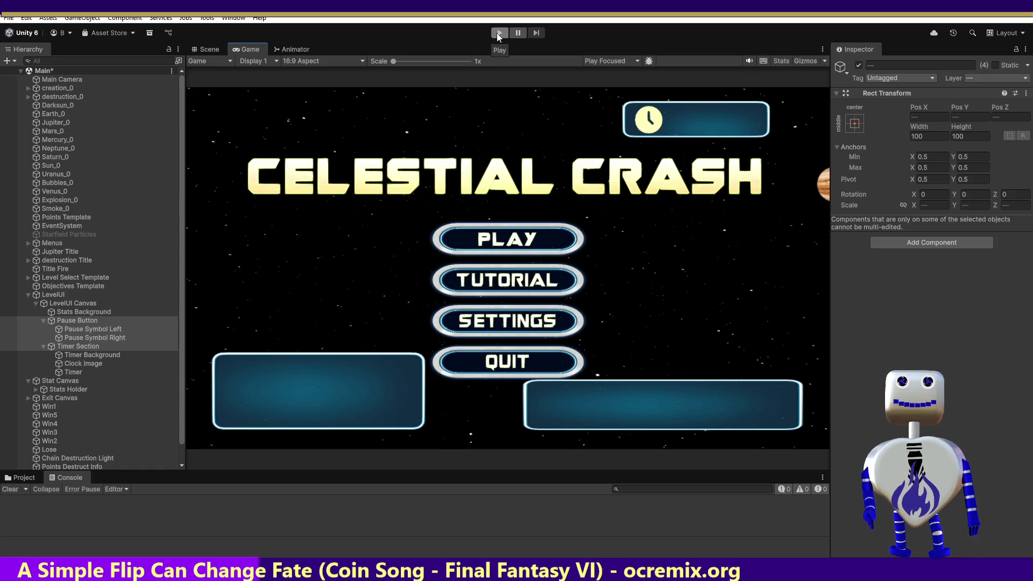
{"action": "left_click", "coordinate": [498, 34]}
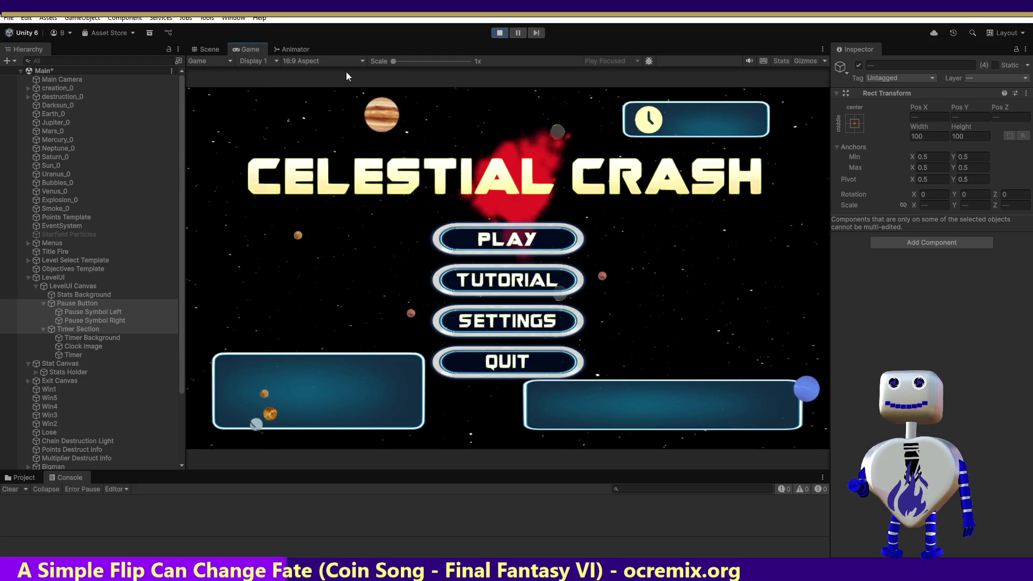
{"action": "left_click", "coordinate": [521, 242]}
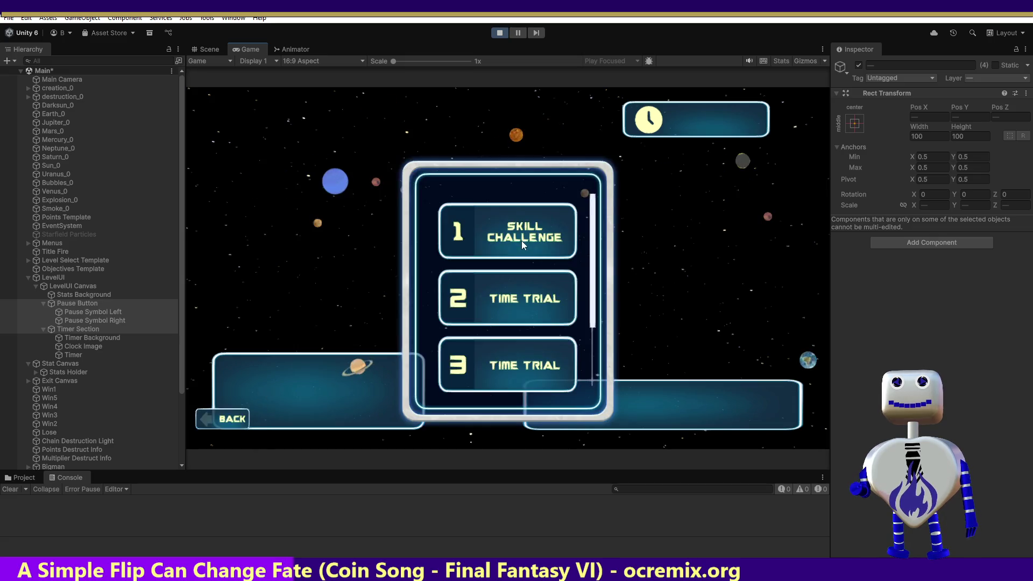
{"action": "left_click", "coordinate": [544, 284]}
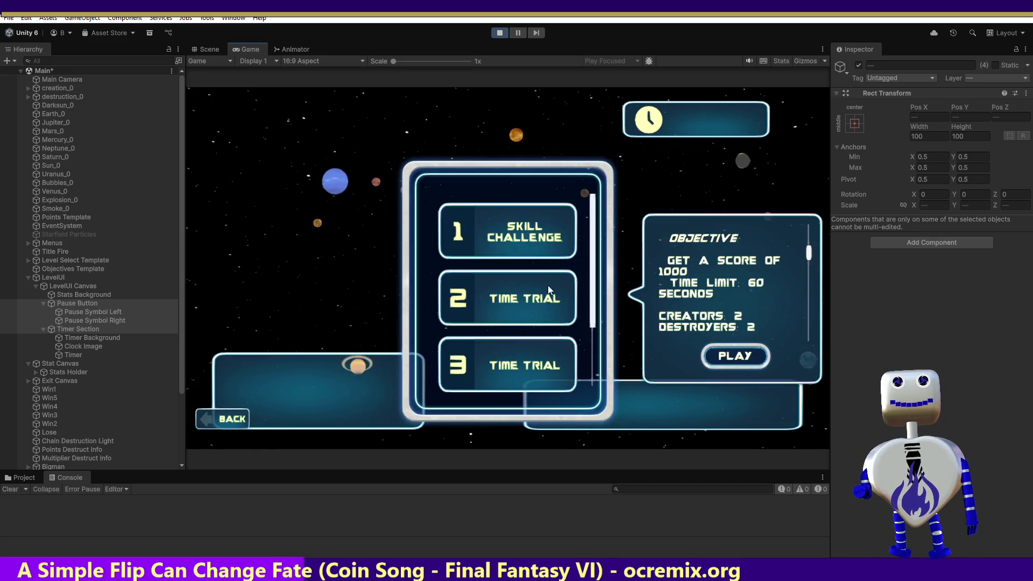
{"action": "left_click", "coordinate": [754, 358]}
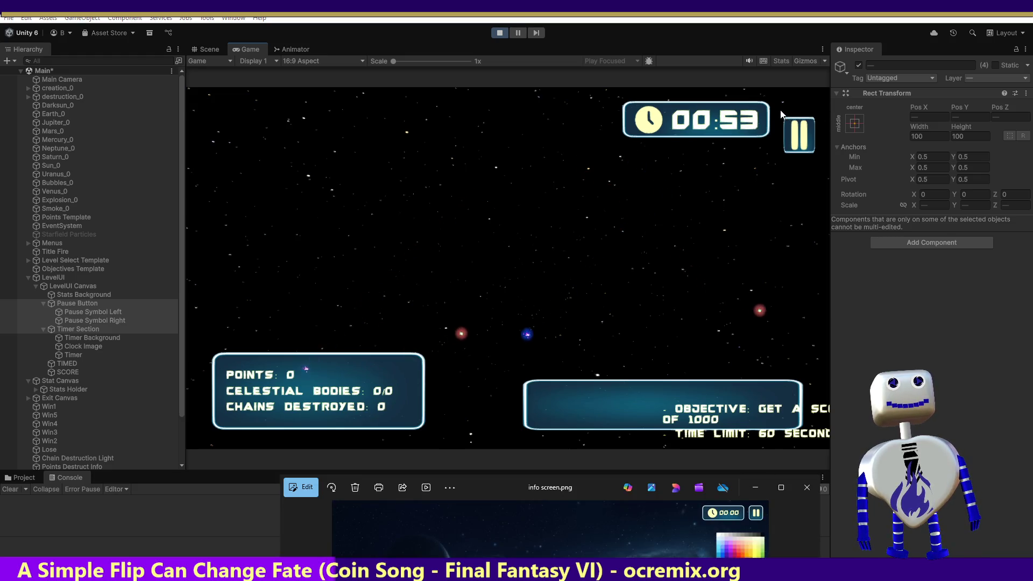
{"action": "left_click", "coordinate": [211, 47]}
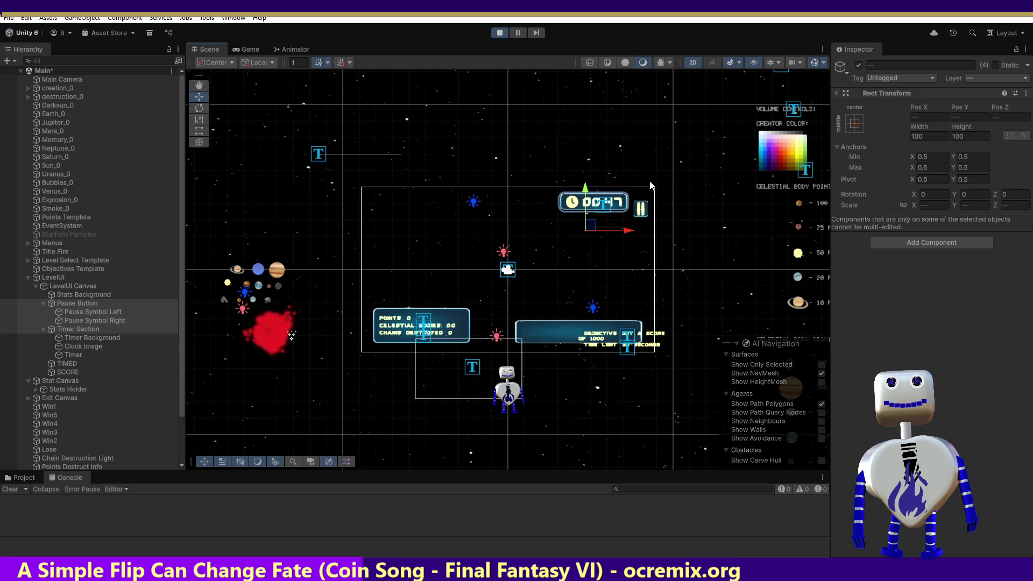
{"action": "left_click", "coordinate": [499, 34]}
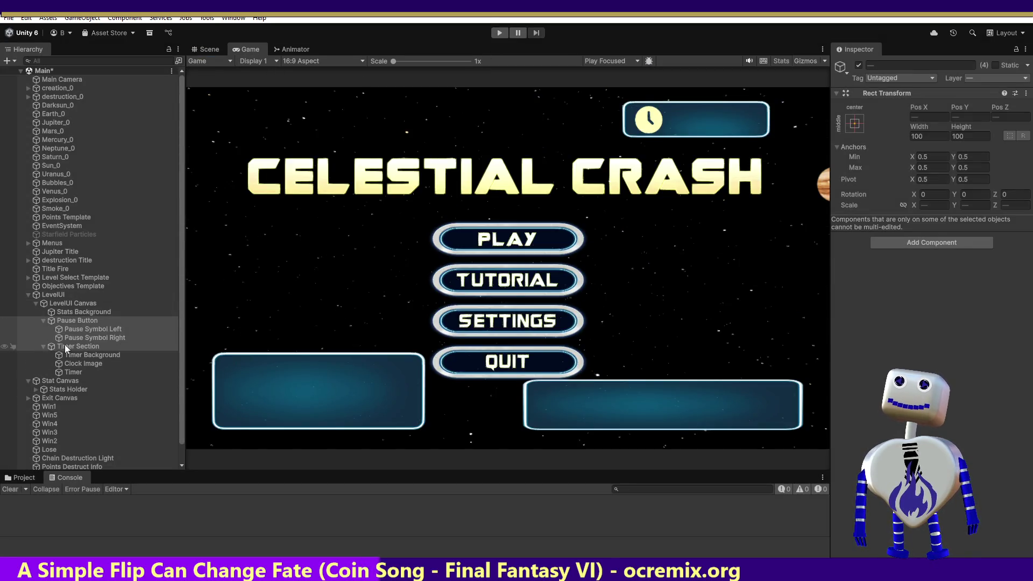
- Select the Pause Button and open the Animation window
{"action": "left_click", "coordinate": [81, 321]}
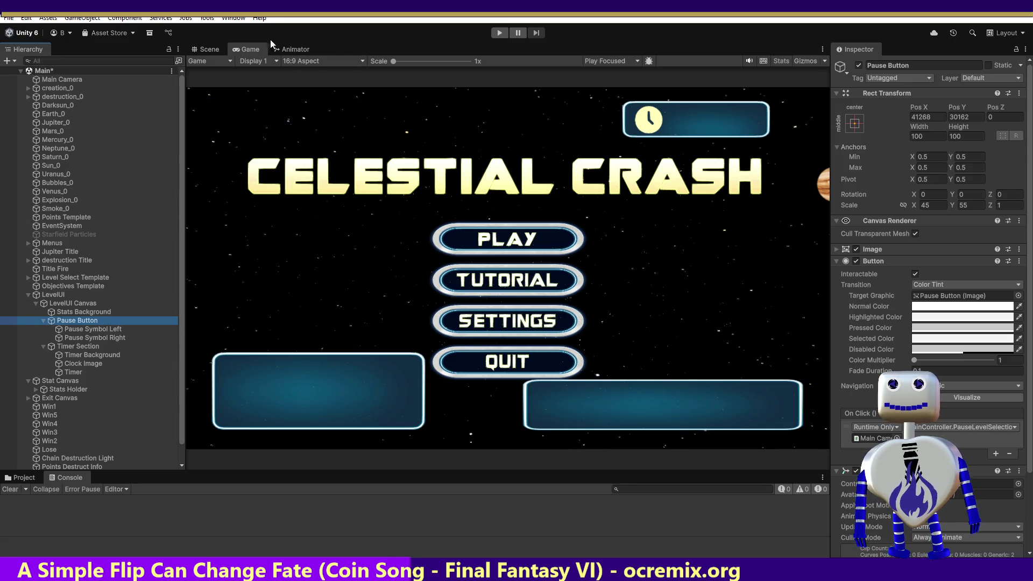
{"action": "left_click", "coordinate": [233, 18]}
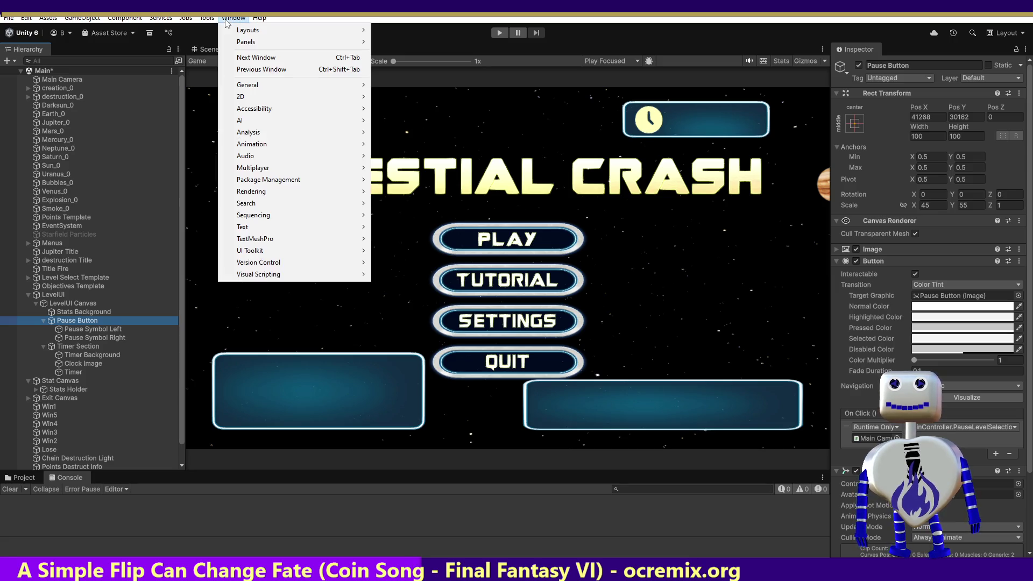
{"action": "mouse_move", "coordinate": [253, 144]}
{"action": "left_click", "coordinate": [420, 144]}
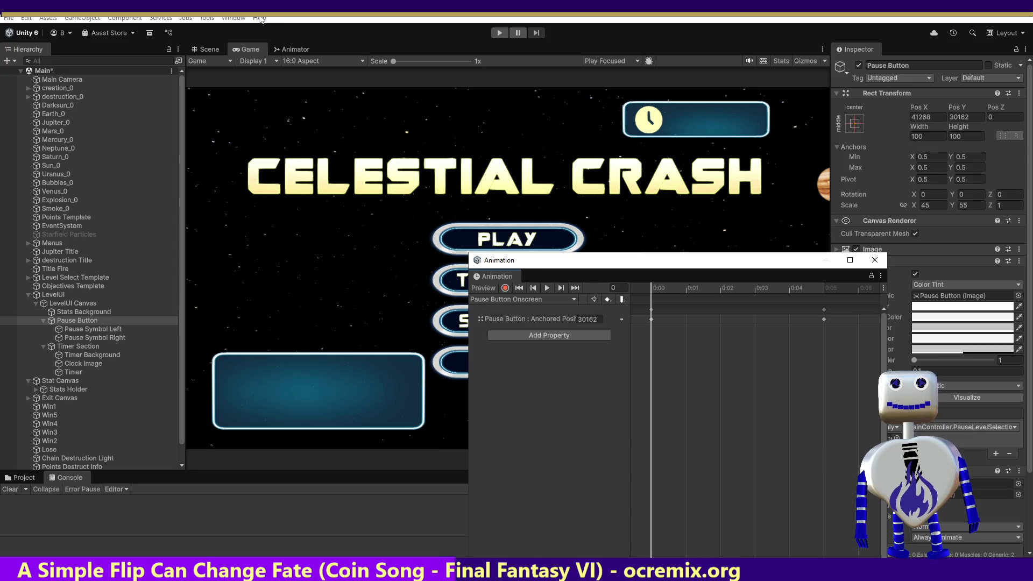
- Scrub the Onscreen clip to its final frame and raise the pause button to Pos Y 21421
{"action": "left_click", "coordinate": [204, 49]}
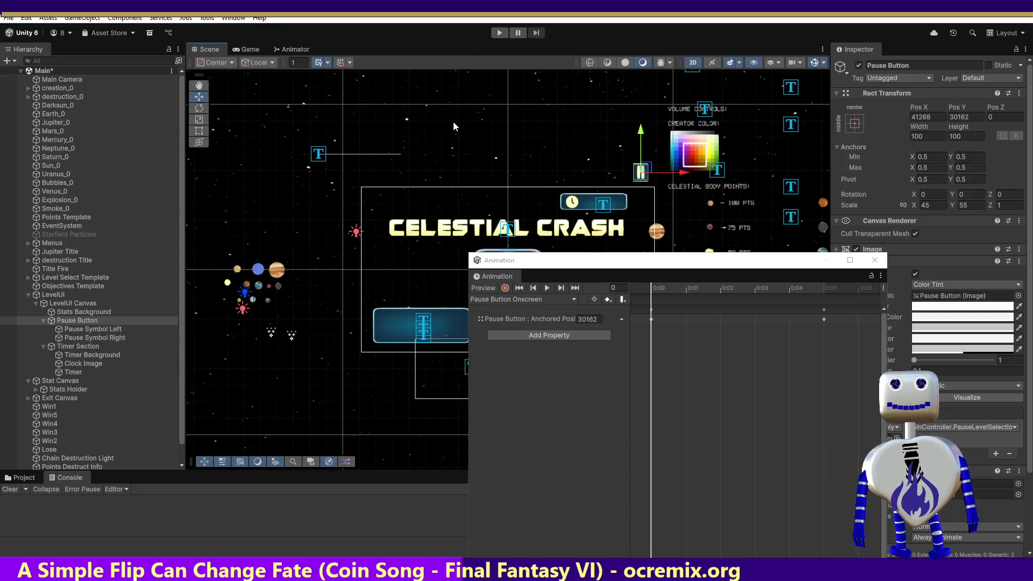
{"action": "left_click", "coordinate": [652, 318]}
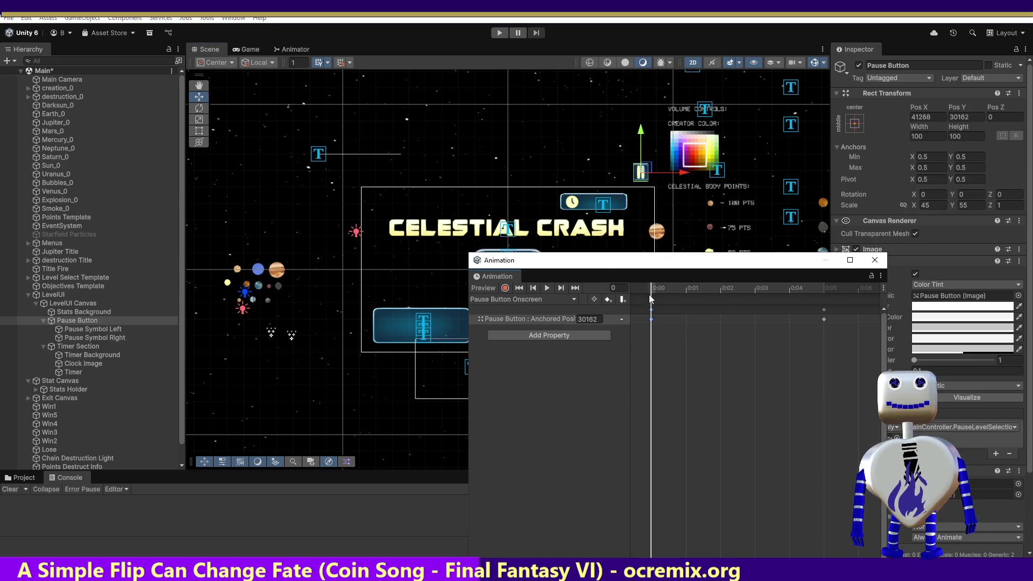
{"action": "left_click", "coordinate": [696, 290]}
{"action": "left_click_drag", "start_coordinate": [698, 289], "coordinate": [828, 302]}
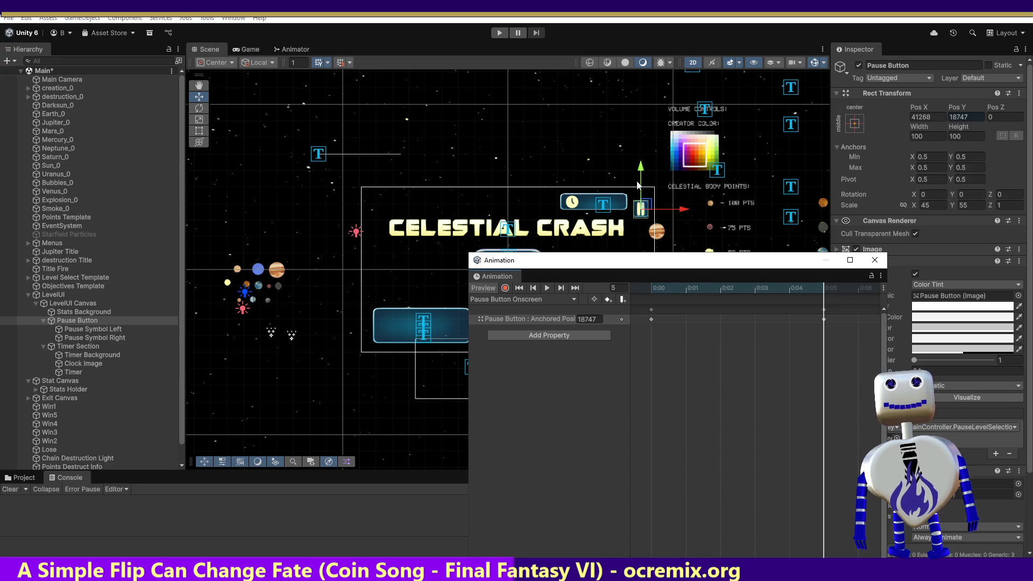
{"action": "left_click_drag", "start_coordinate": [641, 171], "coordinate": [641, 161]}
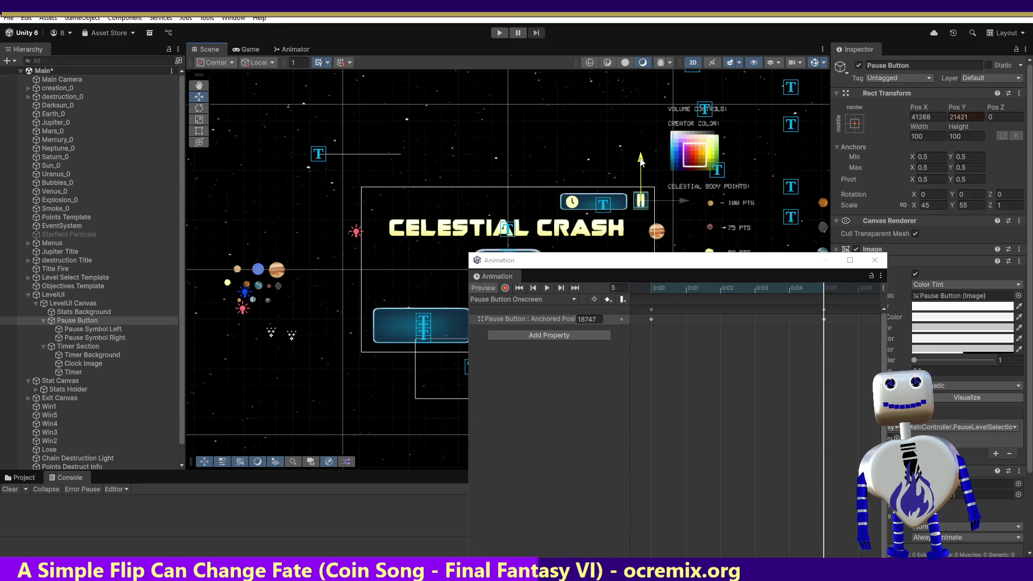
- Check the Timer Background's Pos Y for reference, then go back to the Pause Button
{"action": "left_click", "coordinate": [112, 355]}
{"action": "left_click", "coordinate": [961, 115]}
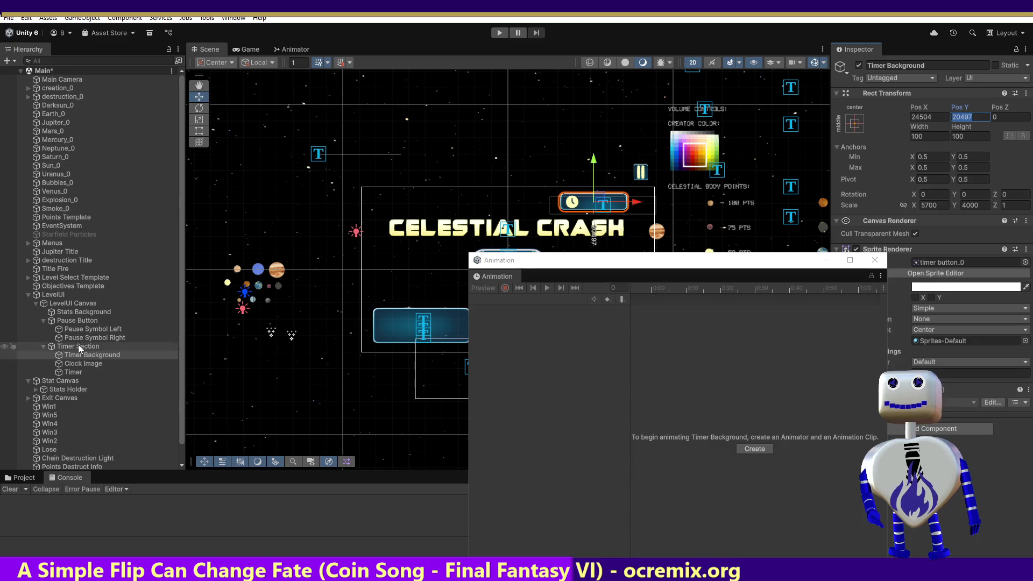
{"action": "left_click", "coordinate": [72, 323]}
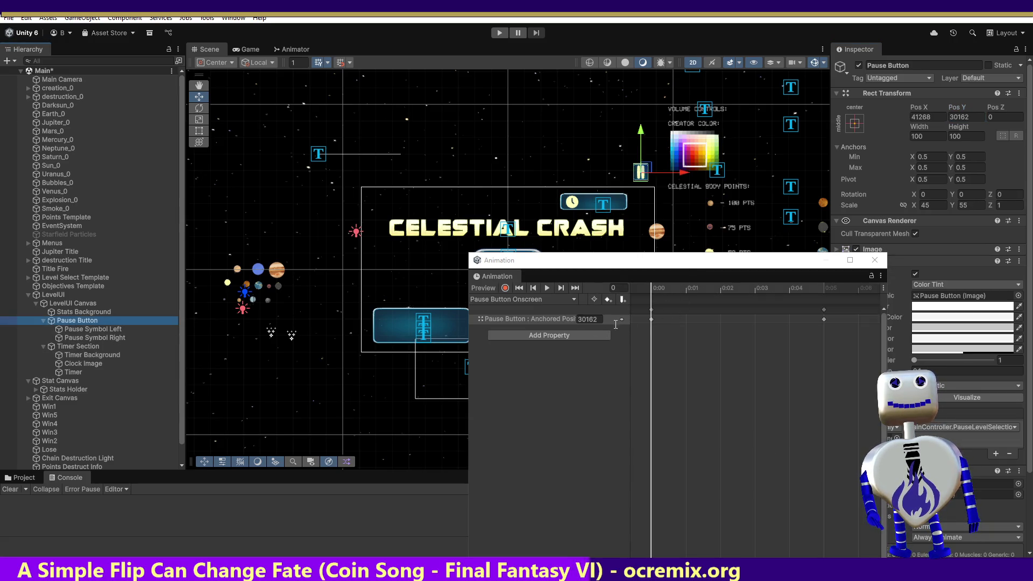
- With recording on at frame 5, key the Pause Button's Anchored Position Y to 21166
{"action": "mouse_move", "coordinate": [754, 297]}
{"action": "left_mouse_down"}
{"action": "mouse_move", "coordinate": [739, 295]}
{"action": "mouse_move", "coordinate": [825, 302]}
{"action": "left_mouse_up"}
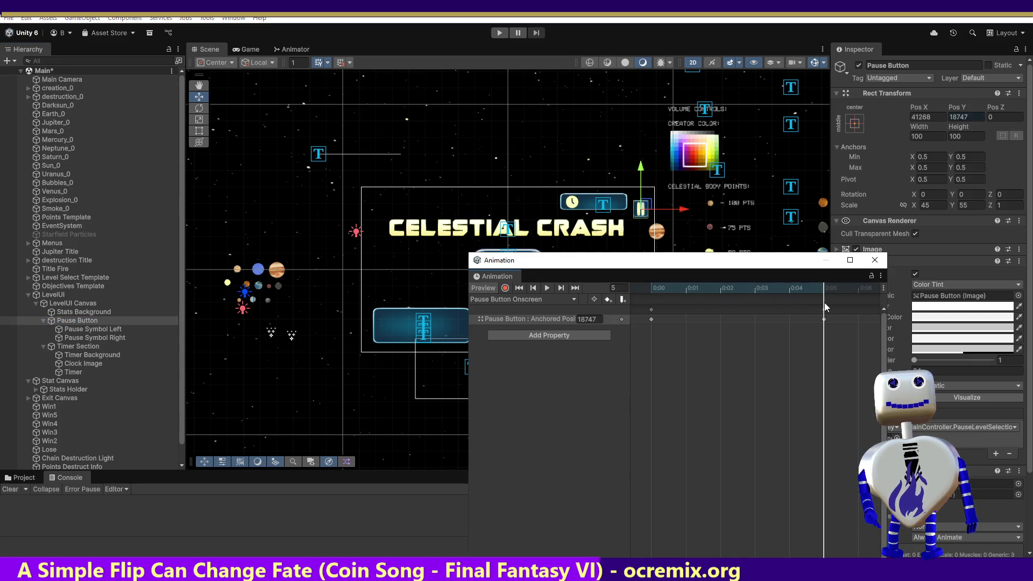
{"action": "left_click", "coordinate": [505, 288]}
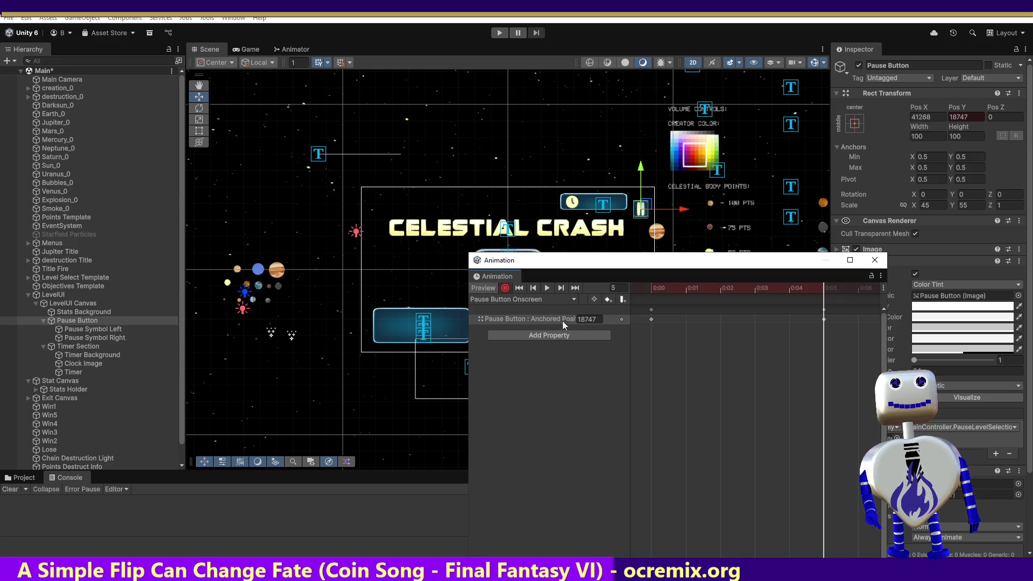
{"action": "type", "text": "20497"}
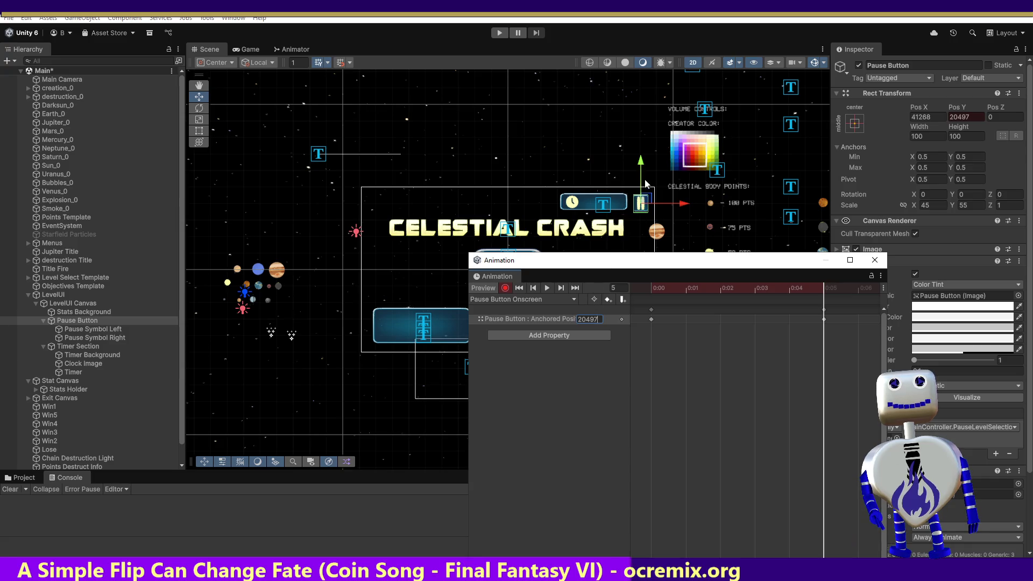
{"action": "left_click_drag", "start_coordinate": [640, 173], "coordinate": [642, 163]}
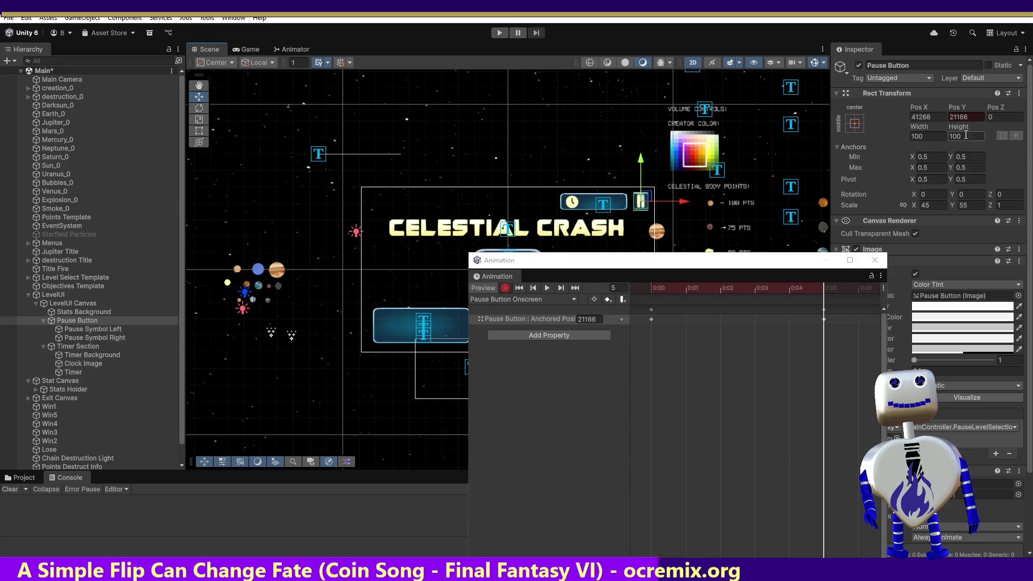
{"action": "left_click", "coordinate": [957, 117]}
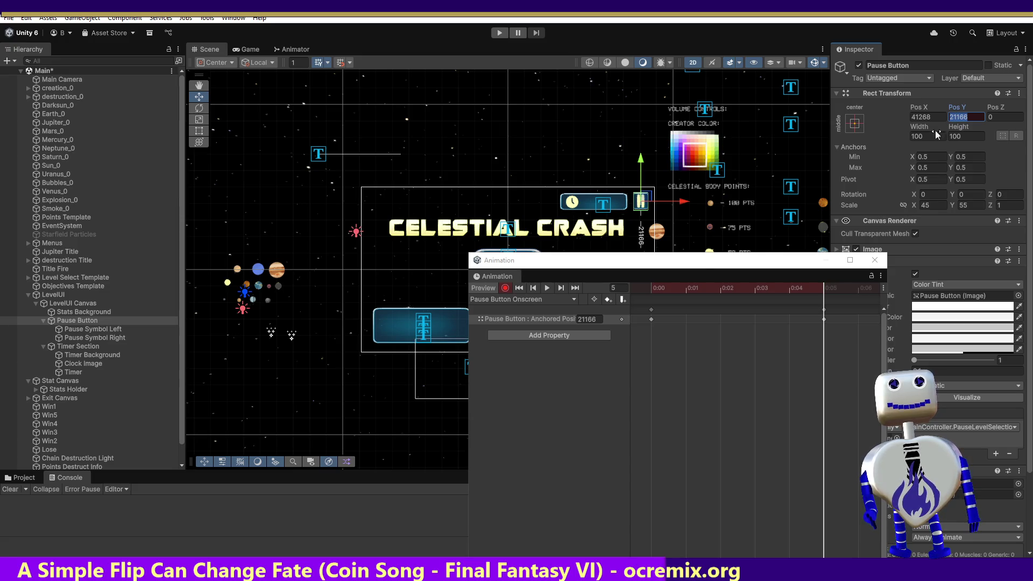